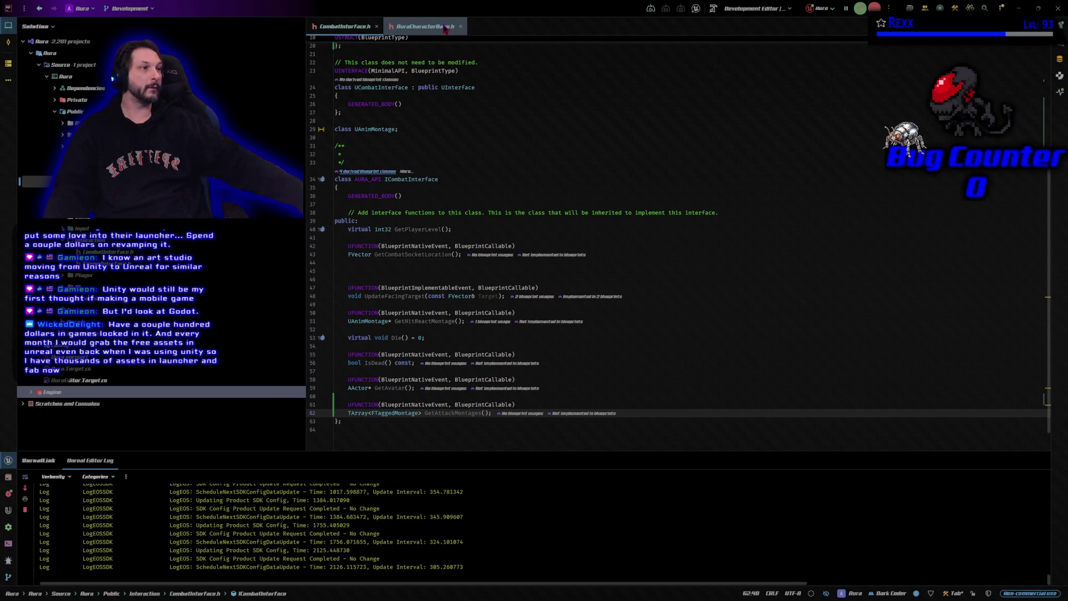
Step: Declare the GetAttackMontages_Implementation override returning TArray<FTaggedMontage> in AuraCharacterBase.h
left_click(426, 26)
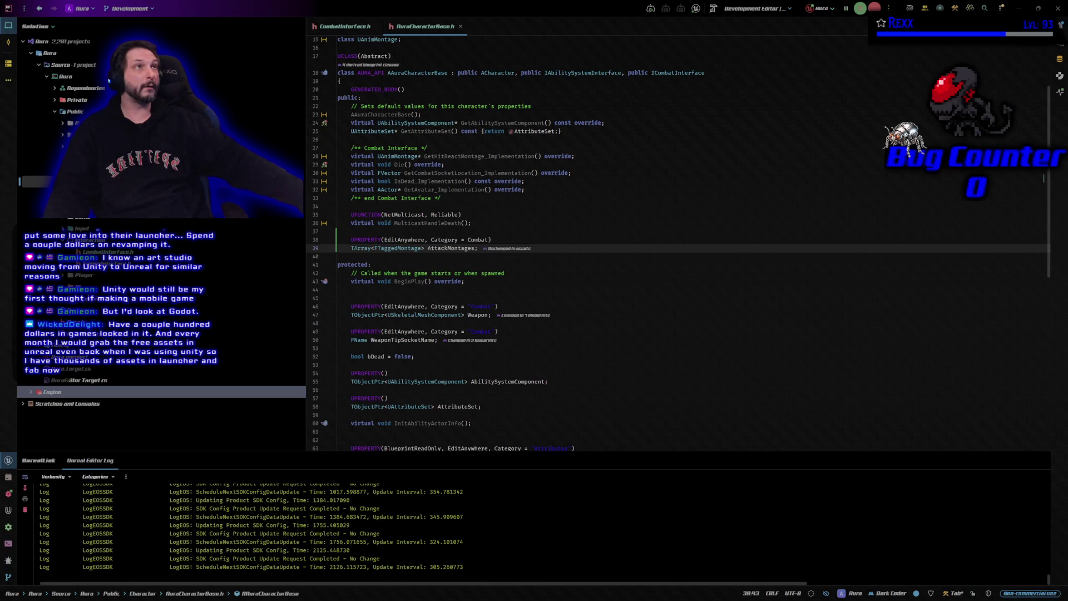
left_click(578, 188)
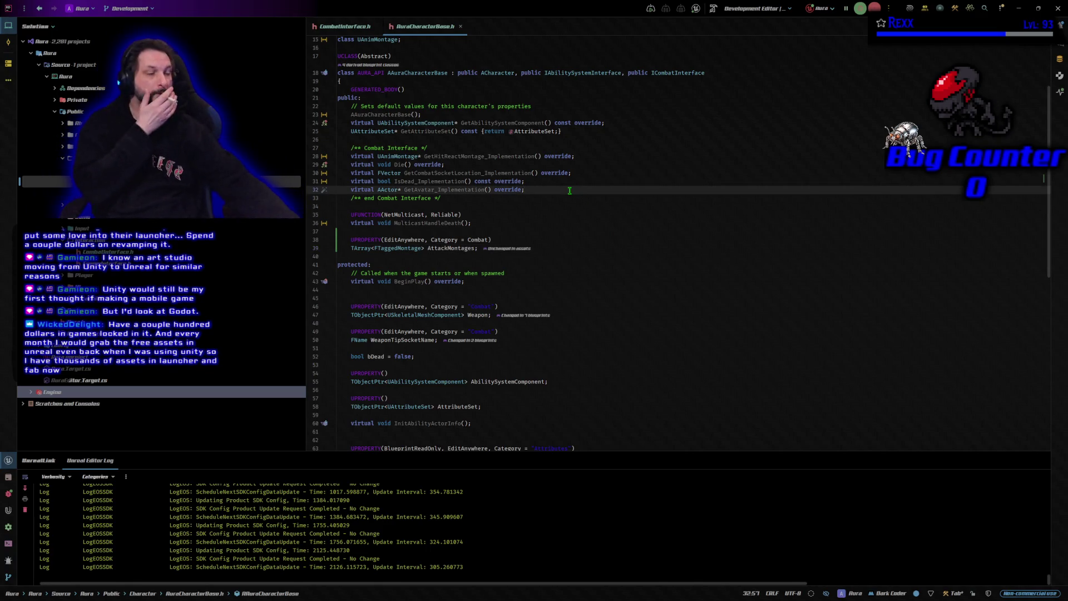
key("Return")
type("virtual ")
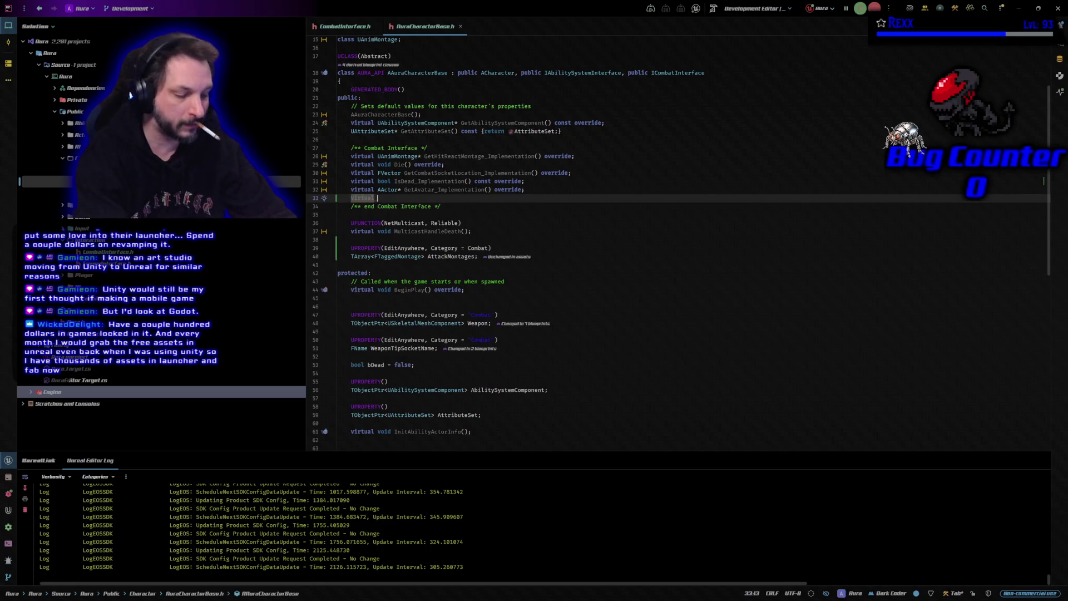
type("TArr")
key("Return")
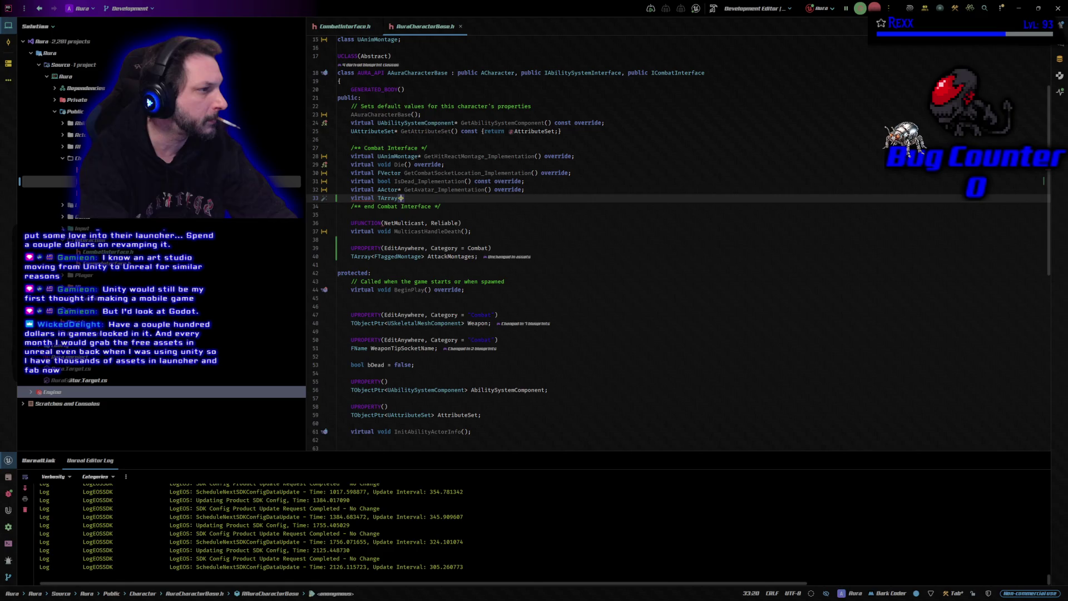
type("FT")
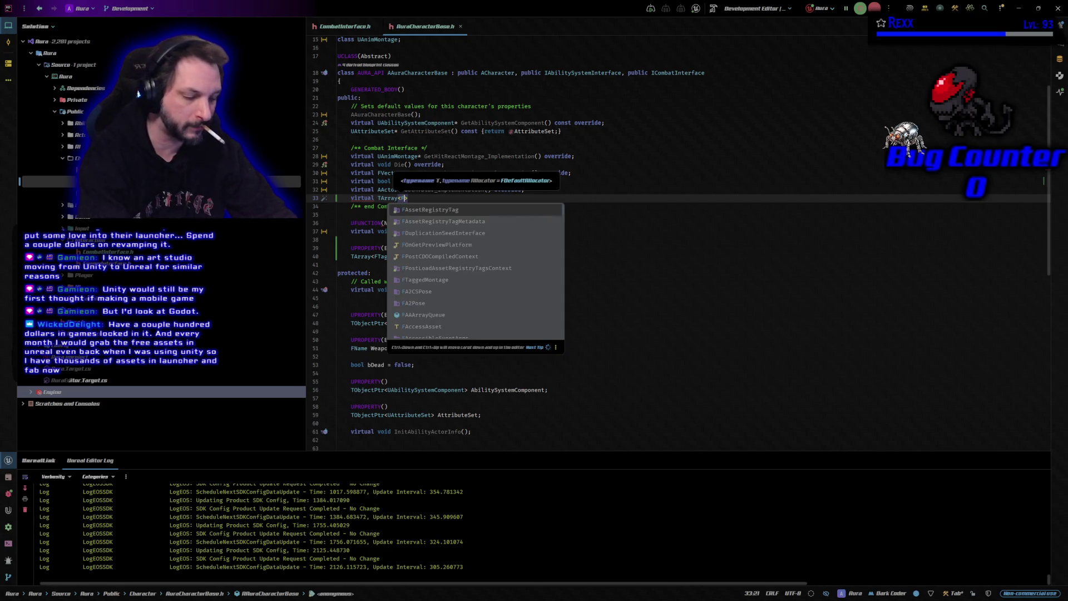
key("Return")
key("Right")
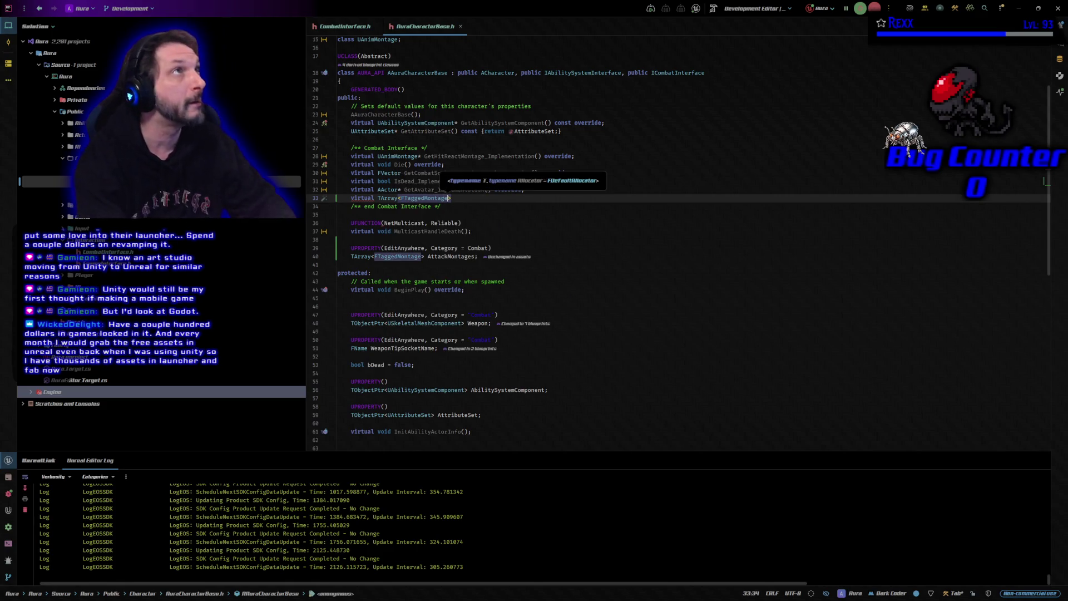
type(" Get")
key("Return")
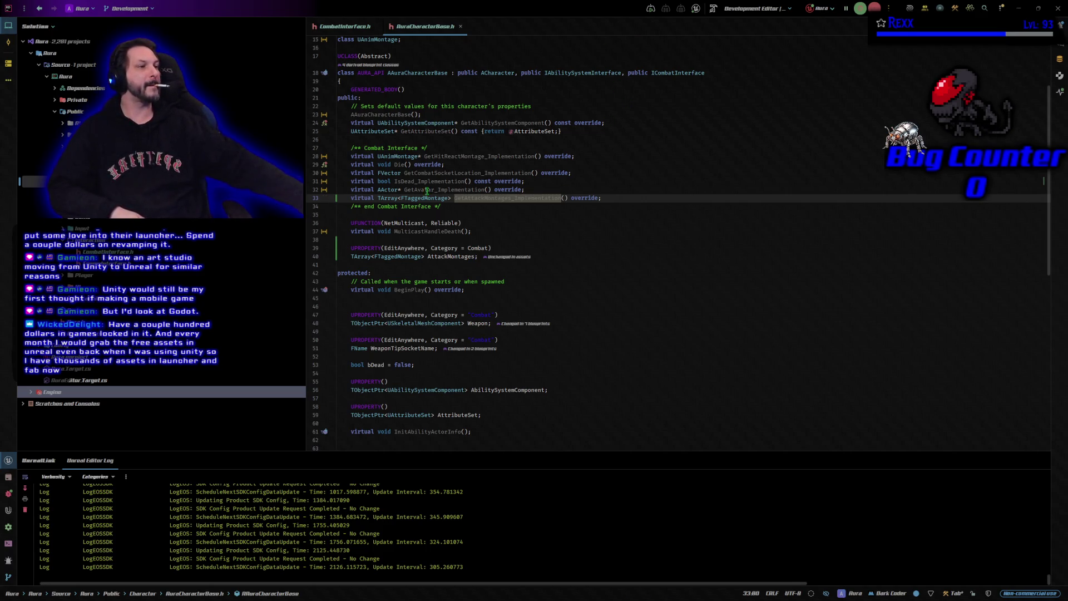
Step: Generate the override's definition stub in AuraCharacterBase.cpp via the code action
left_click(511, 213)
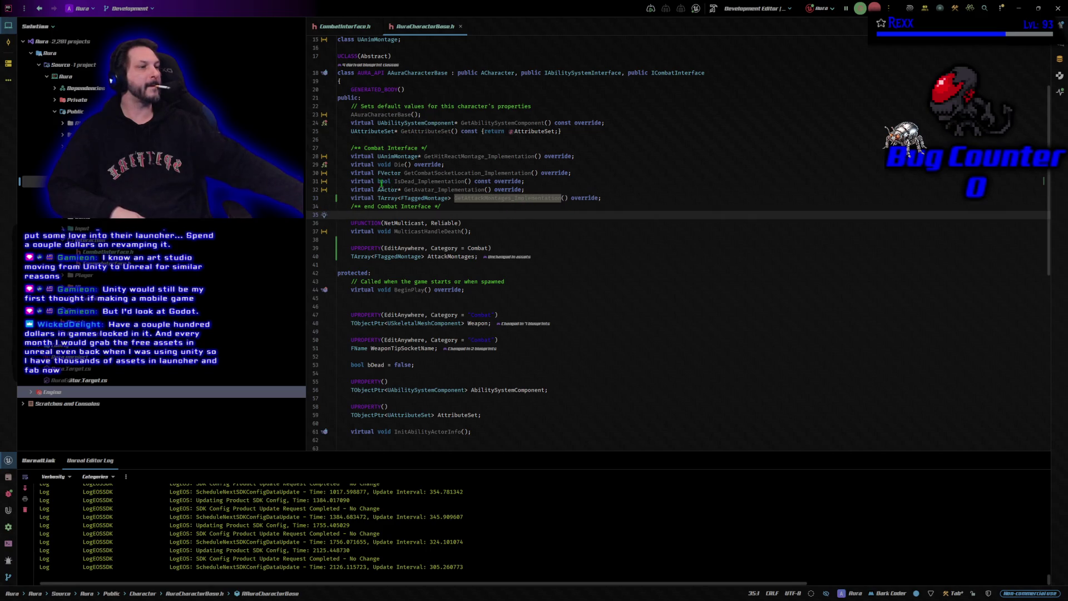
left_click(475, 198)
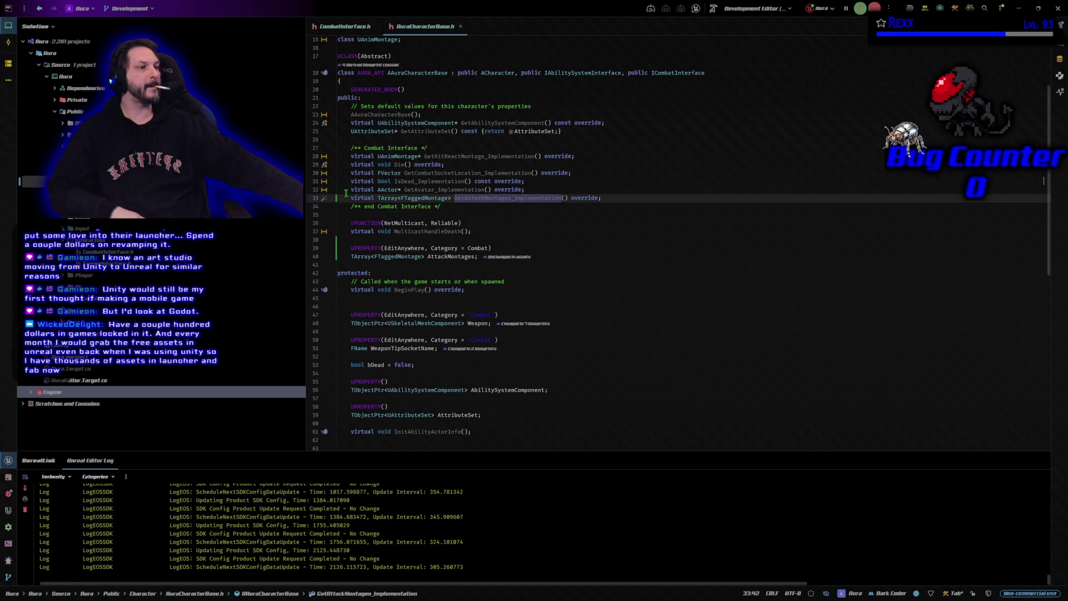
left_click(328, 201)
left_click(351, 215)
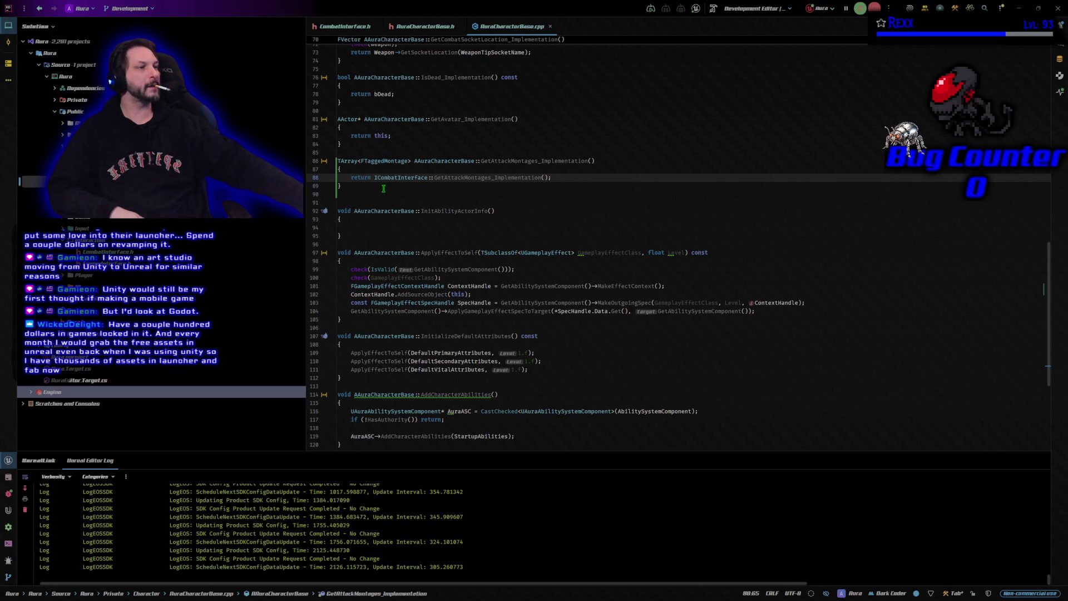
Step: Make GetAttackMontages_Implementation return AttackMontages and start a project build
left_click_drag(373, 178, 548, 178)
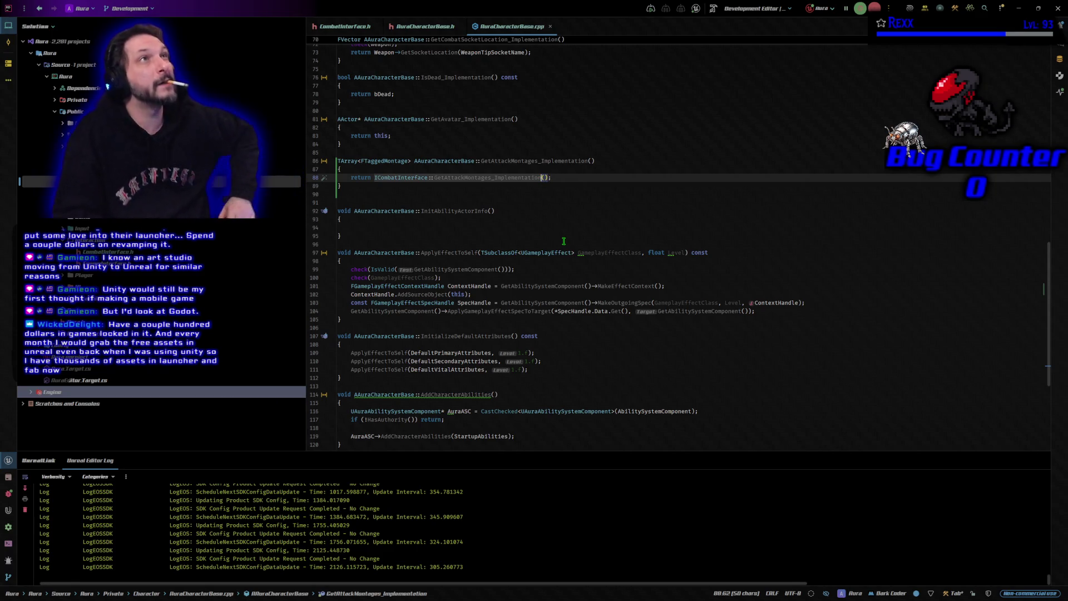
type("{")
key("BackSpace")
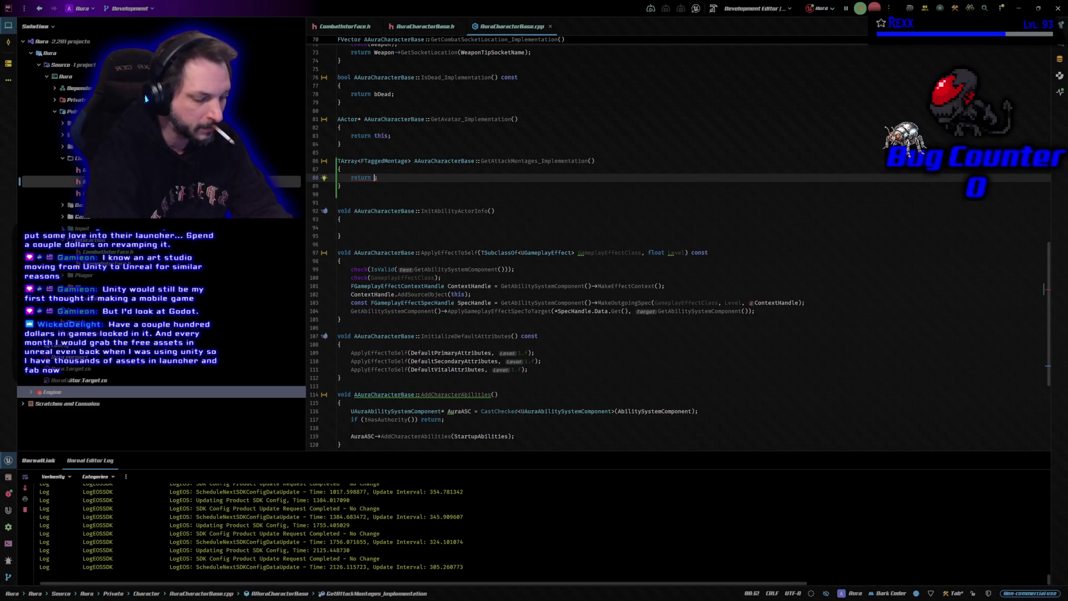
type("A")
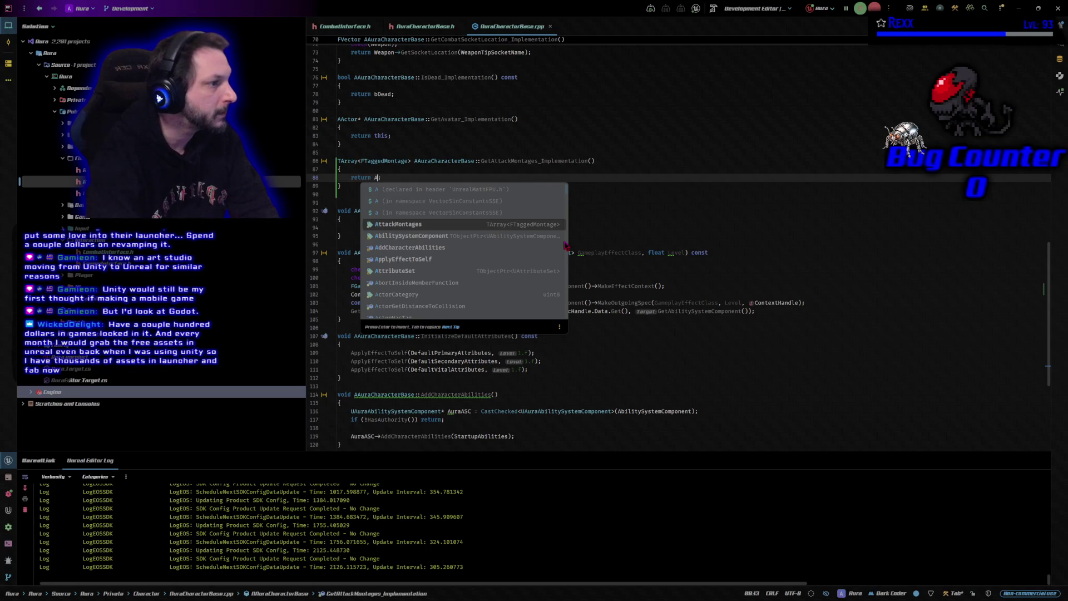
key("Return")
type(";")
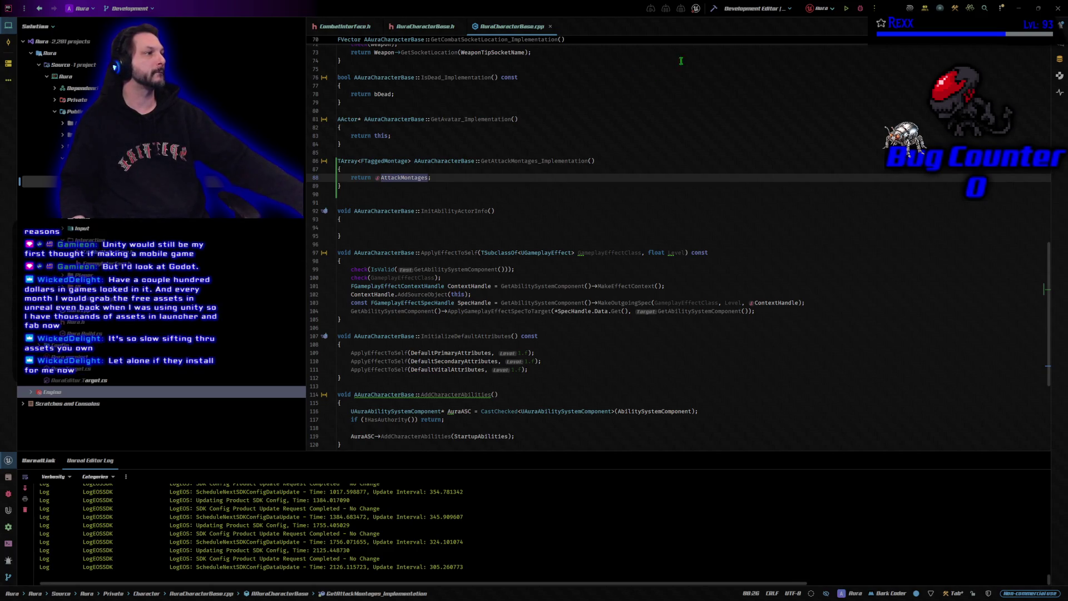
left_click(714, 9)
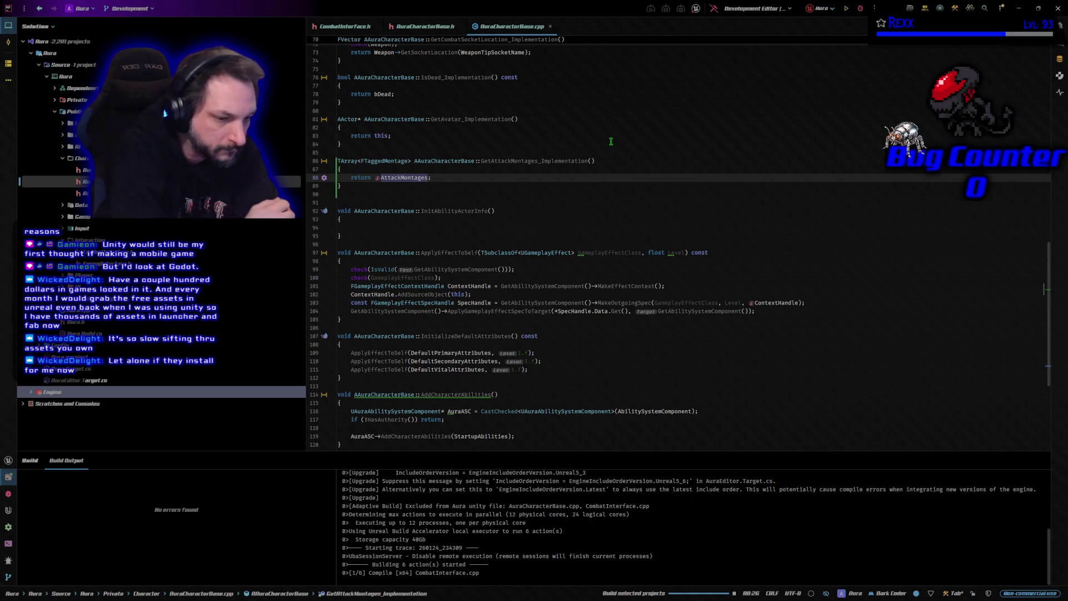
type(";")
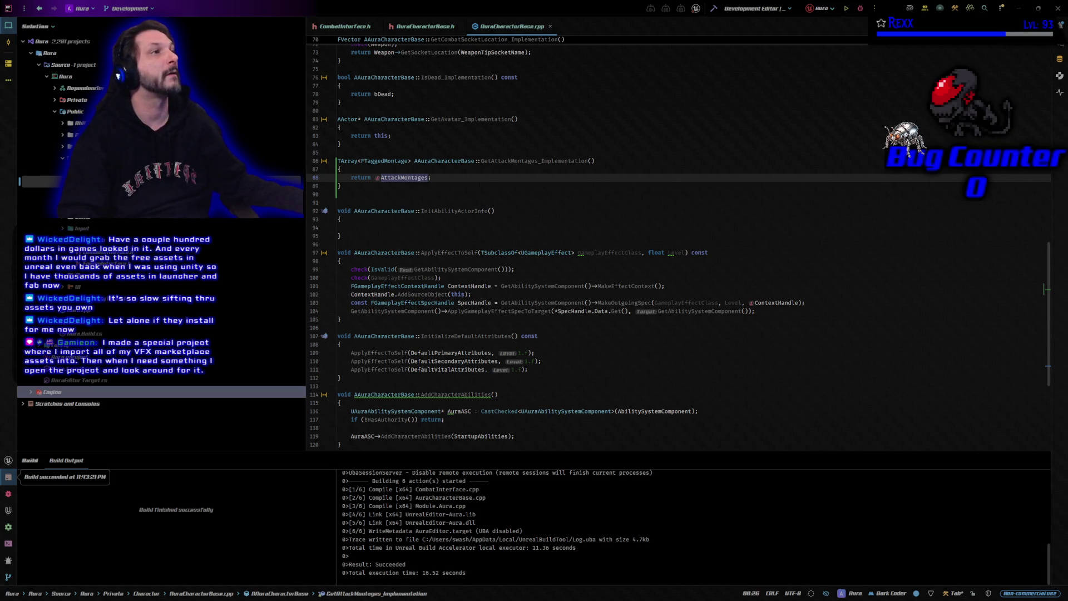
Step: Launch the Aura project in the Unreal Editor under the Rider debugger
left_click(859, 9)
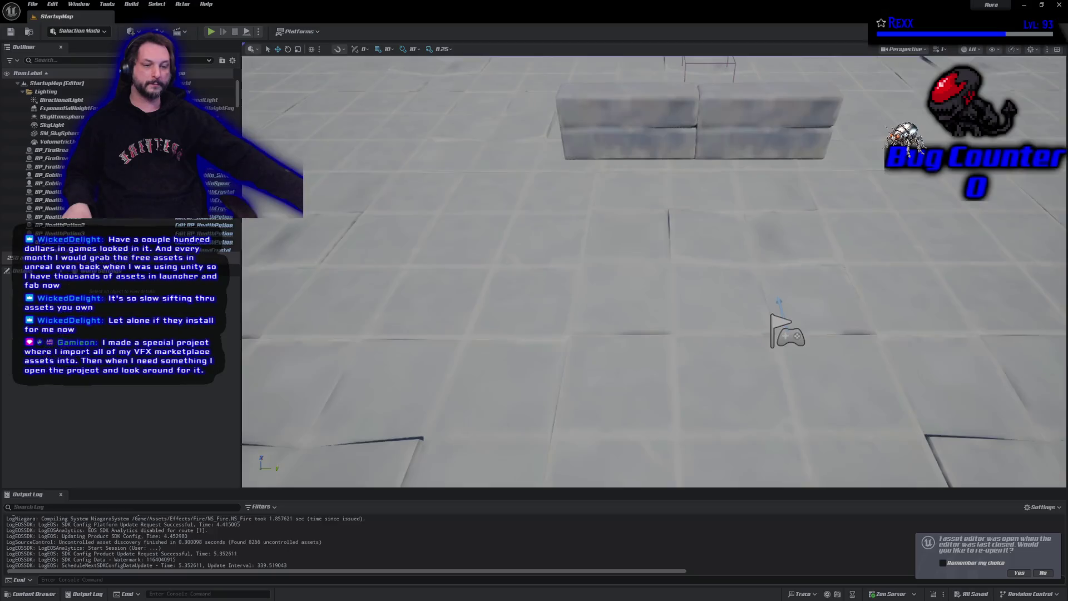
Step: Reopen asset editors, return to StartupMap and edit the goblin spear enemy's Blueprint (Ctrl+E)
left_click(1019, 573)
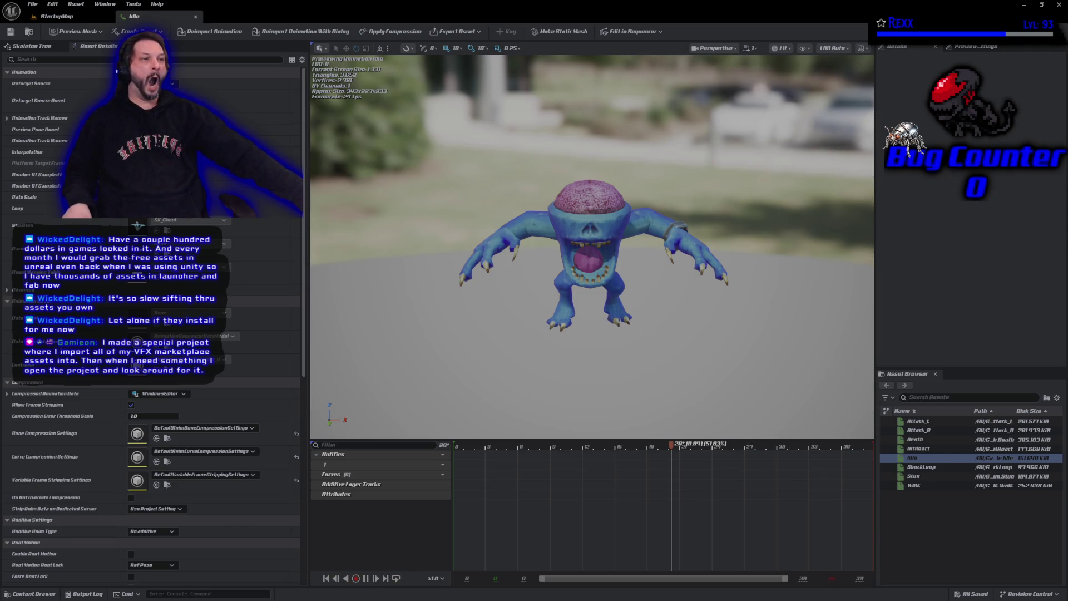
left_click(59, 16)
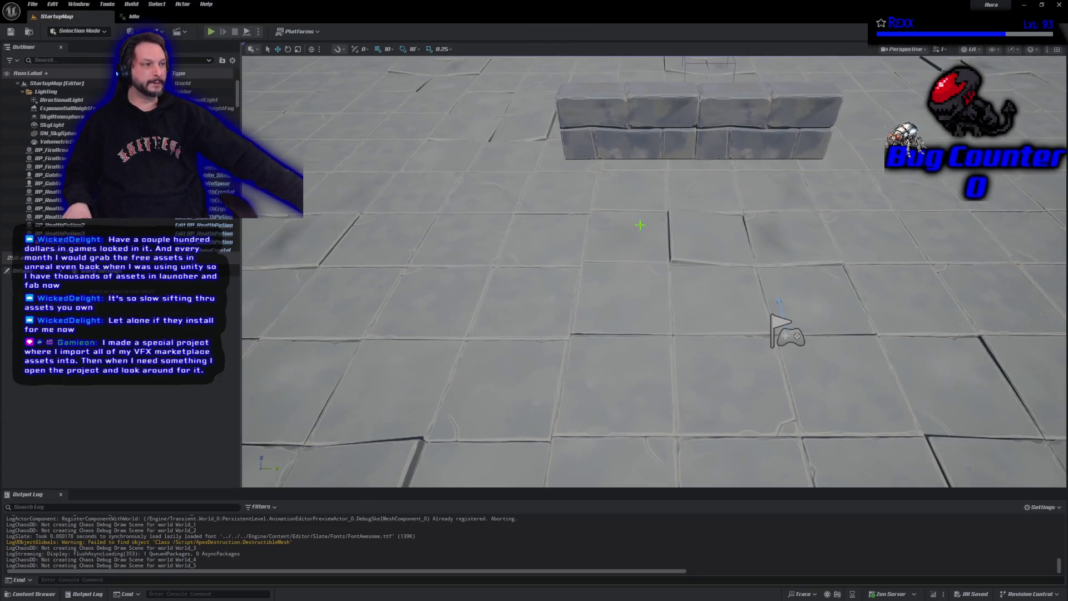
scroll(639, 226, "down", 2)
scroll(626, 192, "down", 3)
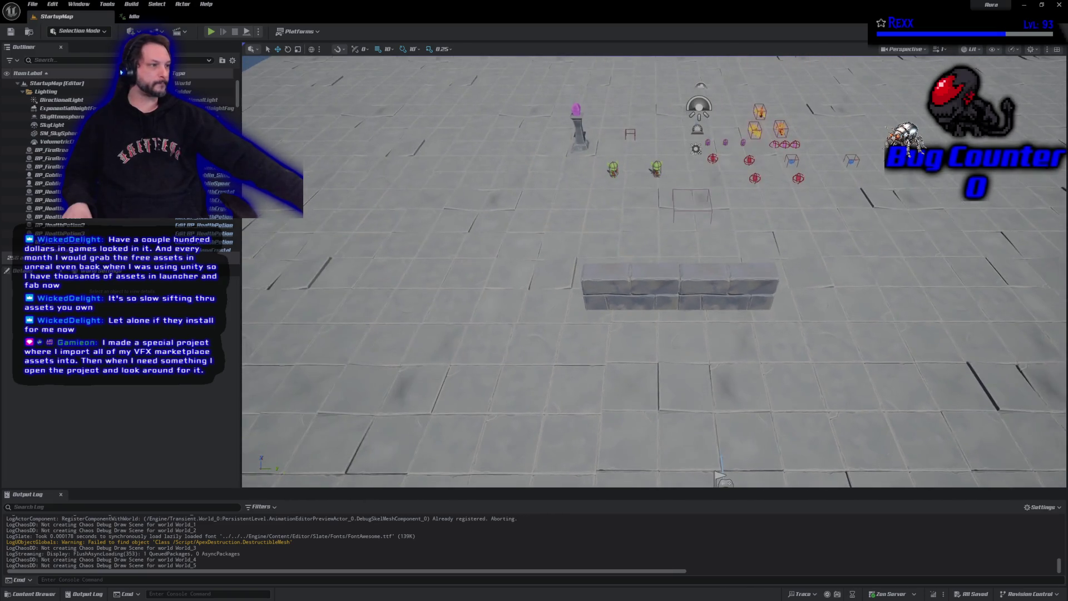
left_click(612, 168)
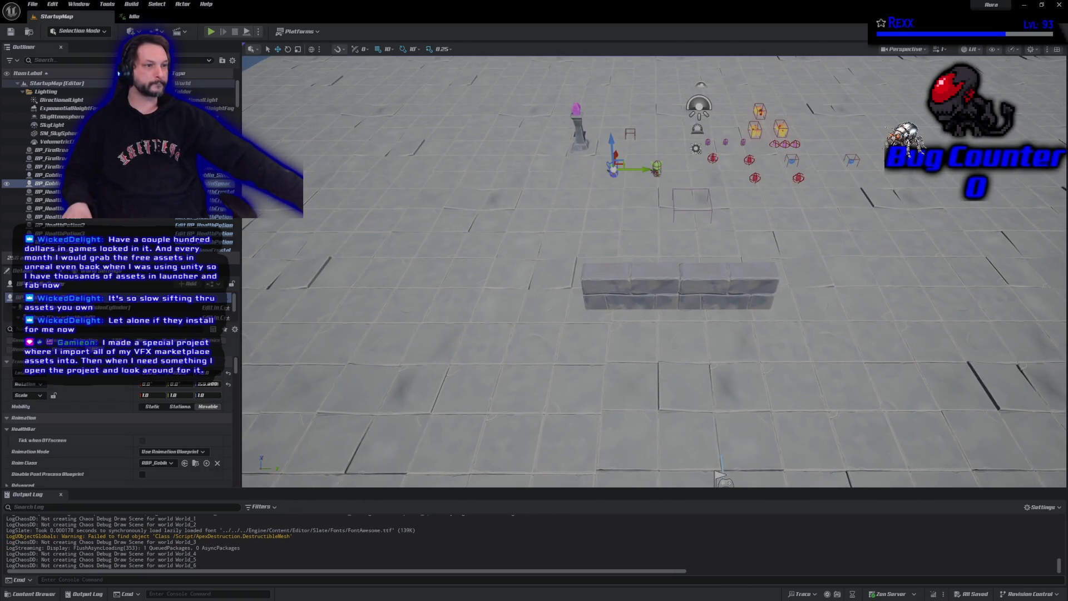
key("ctrl+e")
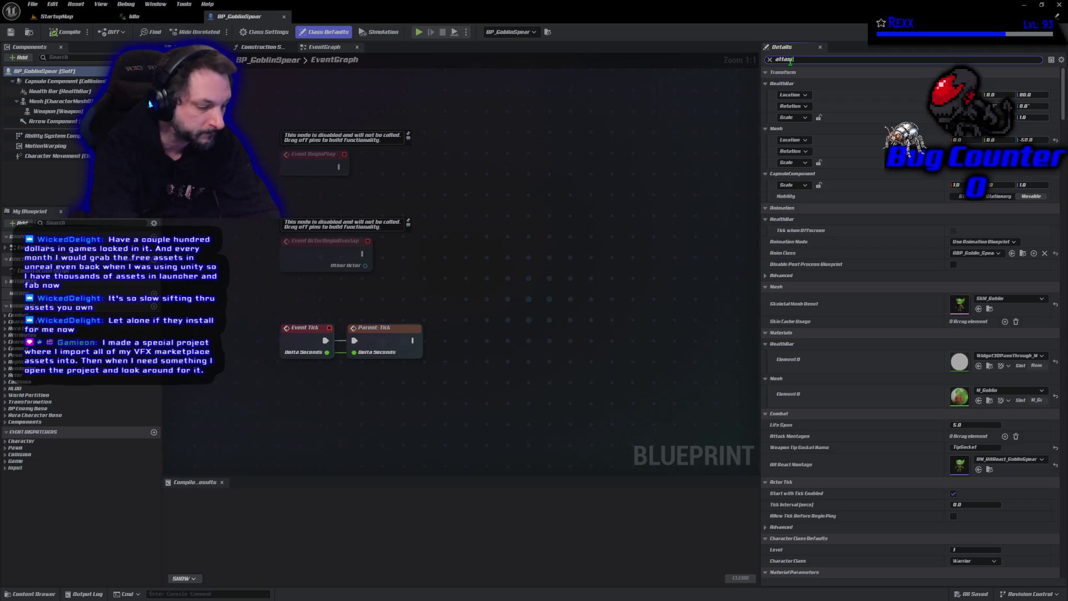
Step: Add an Attack Montages entry on BP_GoblinSpear and assign the goblin spear attack montage asset
left_click(790, 61)
type("attack")
key("BackSpace")
key("BackSpace")
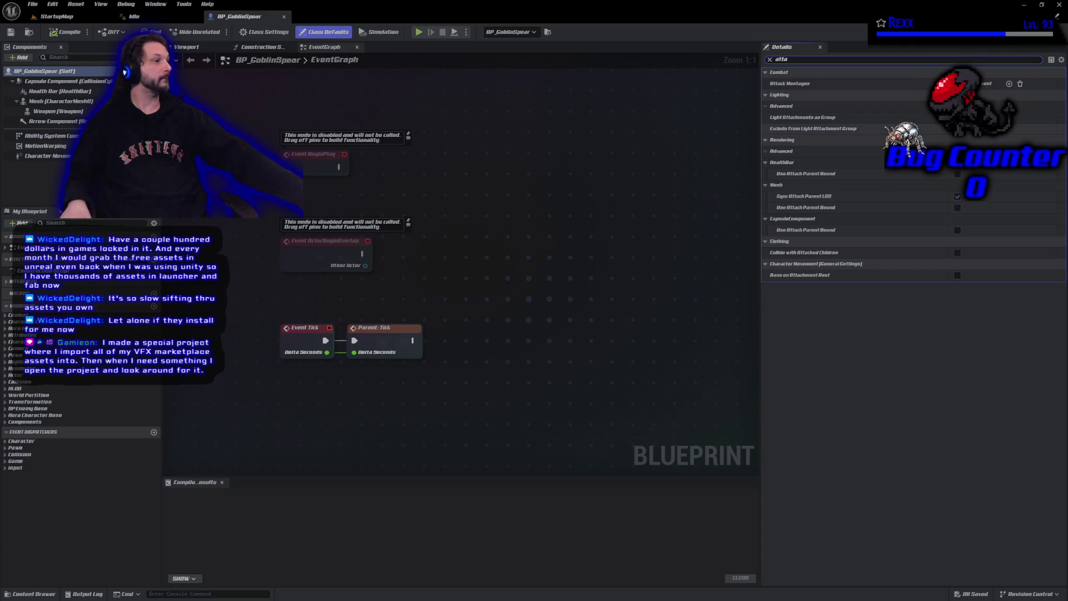
left_click(1008, 84)
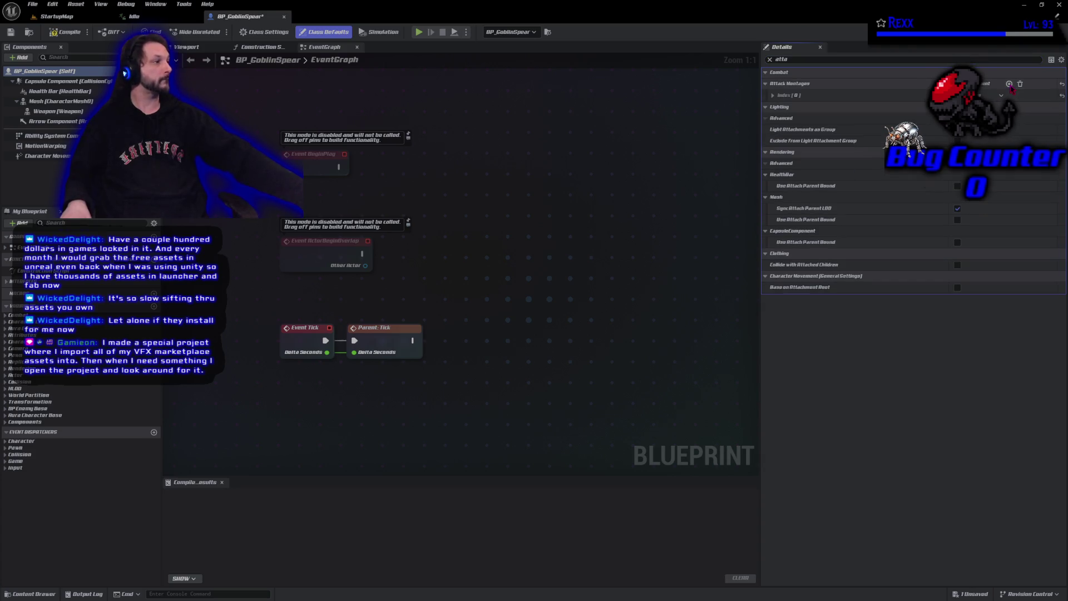
left_click(767, 94)
left_click(1027, 107)
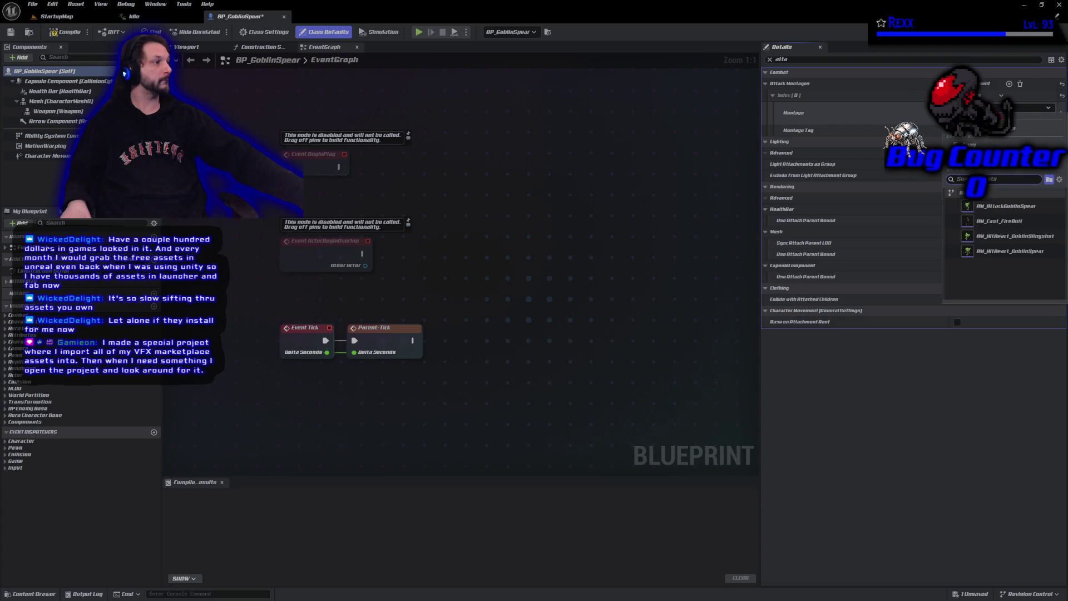
left_click(1016, 206)
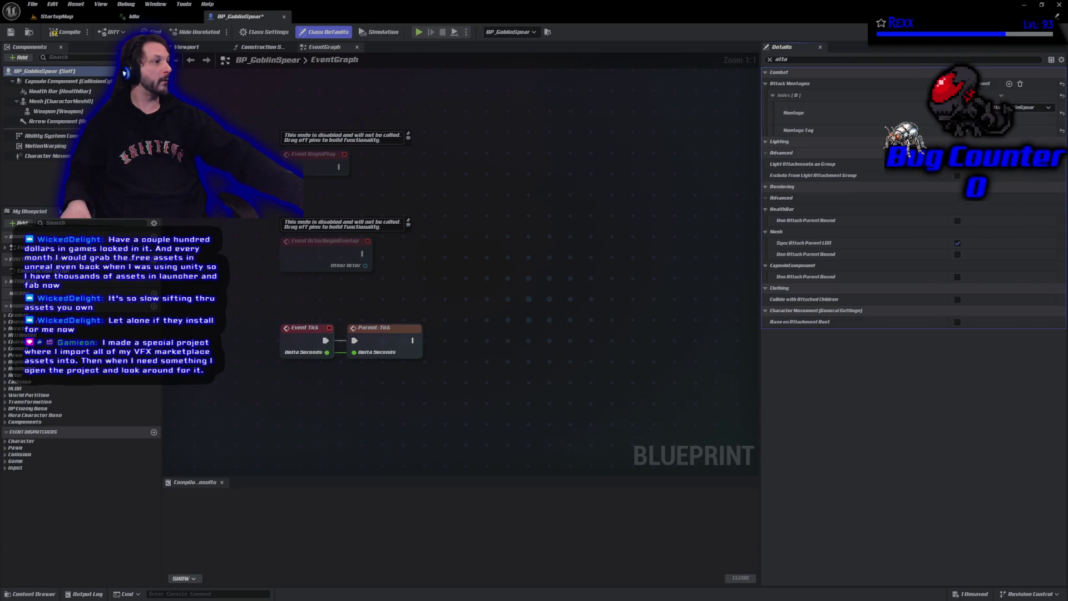
Step: Set the entry's Montage Tag to Montage.Attack.Weapon in the gameplay tag picker
left_click(972, 132)
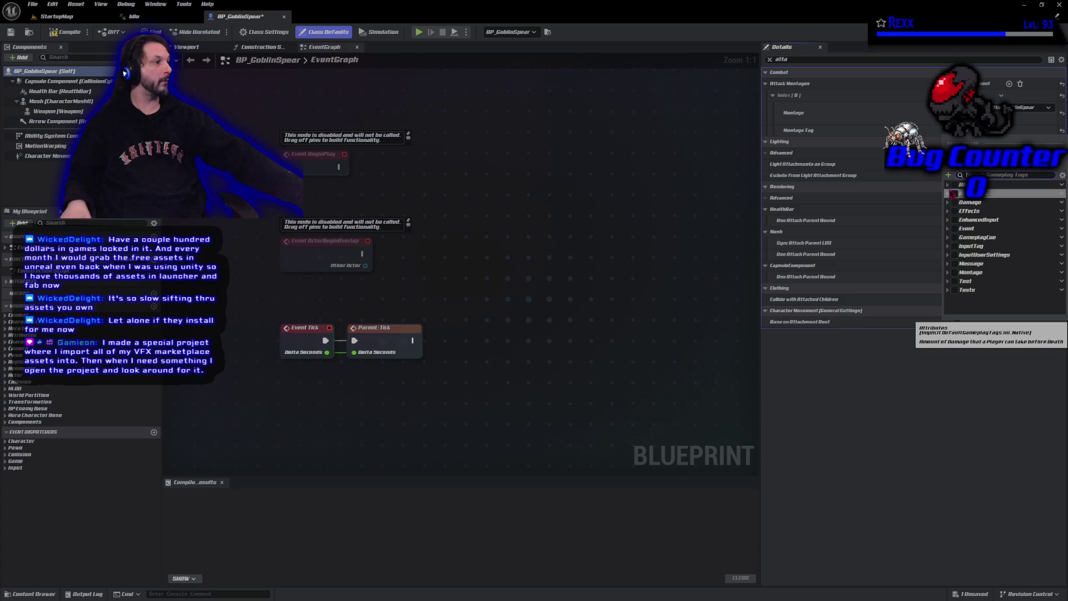
left_click(948, 202)
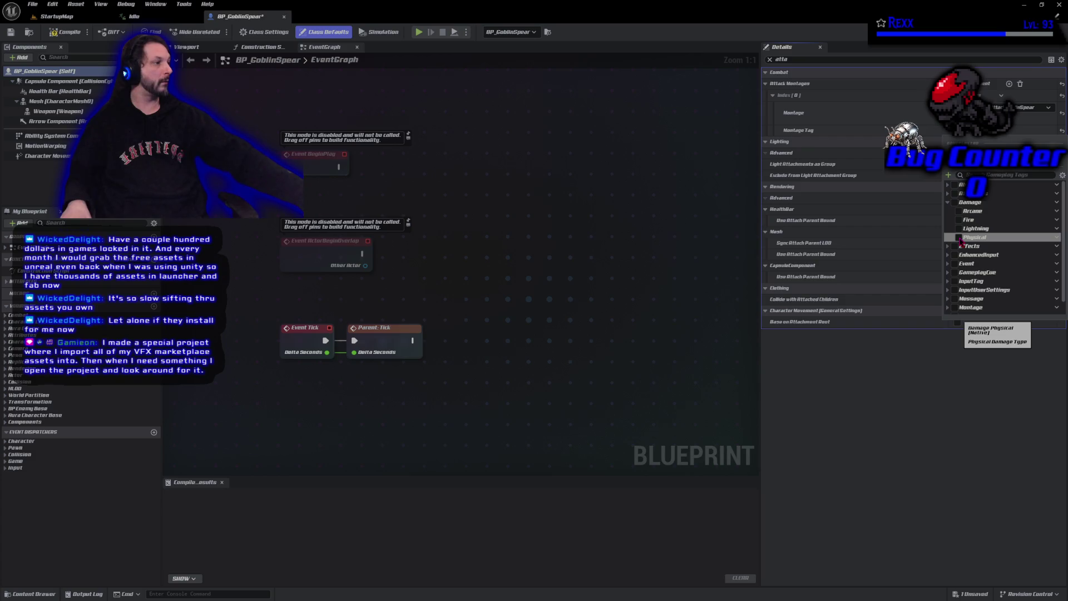
left_click(960, 238)
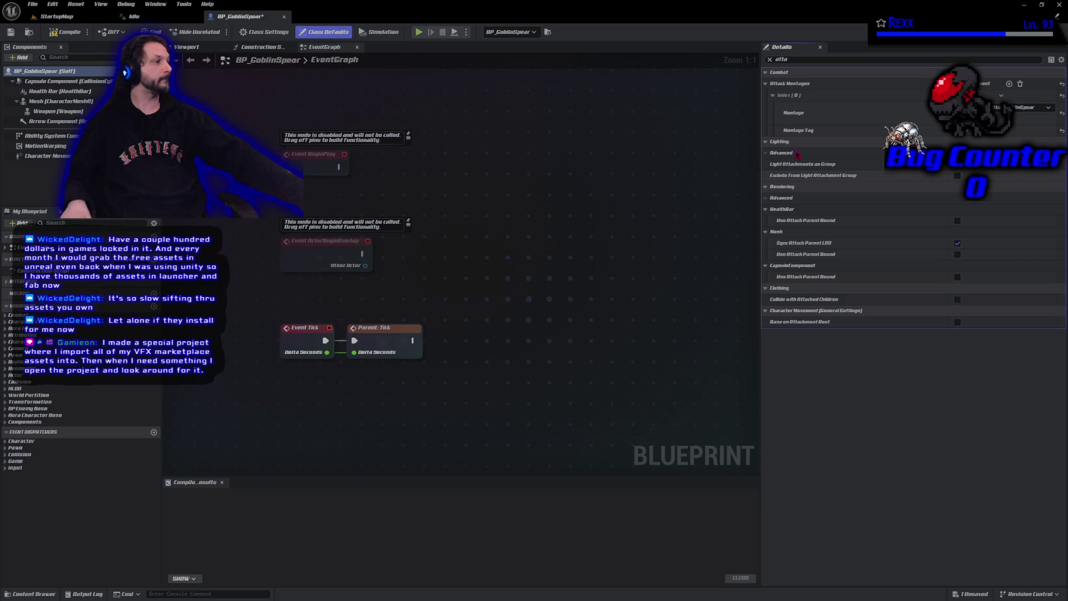
left_click(966, 134)
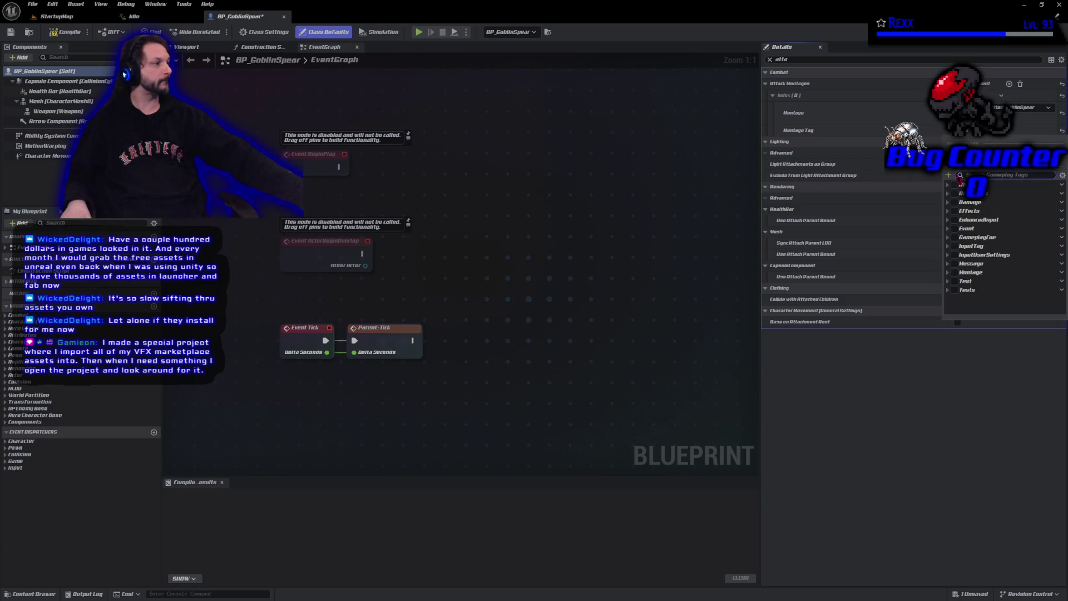
left_click(949, 273)
left_click(963, 307)
left_click(72, 37)
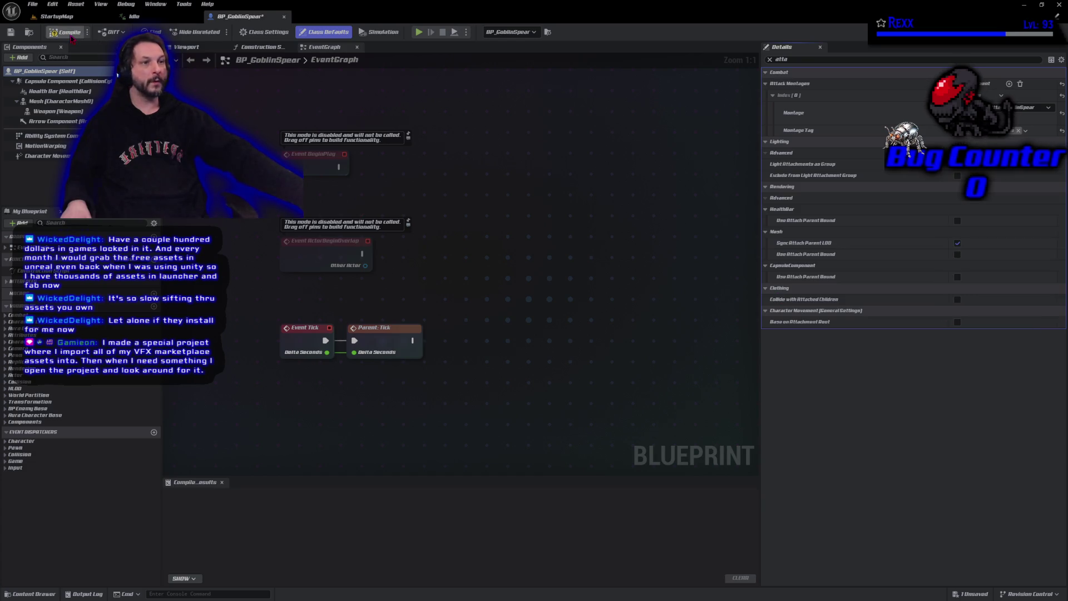
Step: Compile BP_GoblinSpear and save all unsaved changes
left_click(72, 37)
left_click(33, 5)
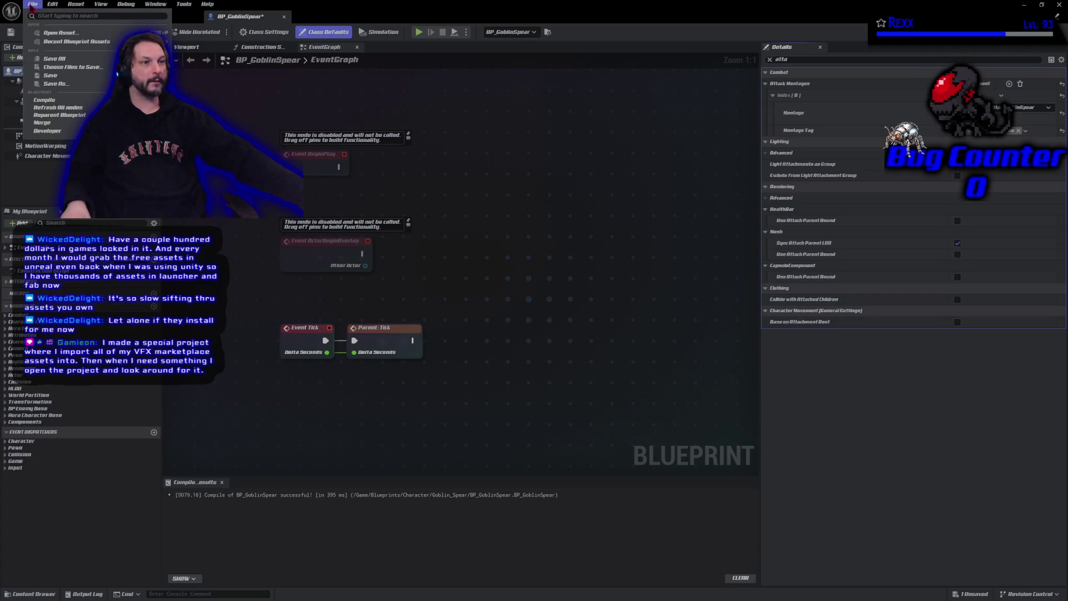
left_click(61, 58)
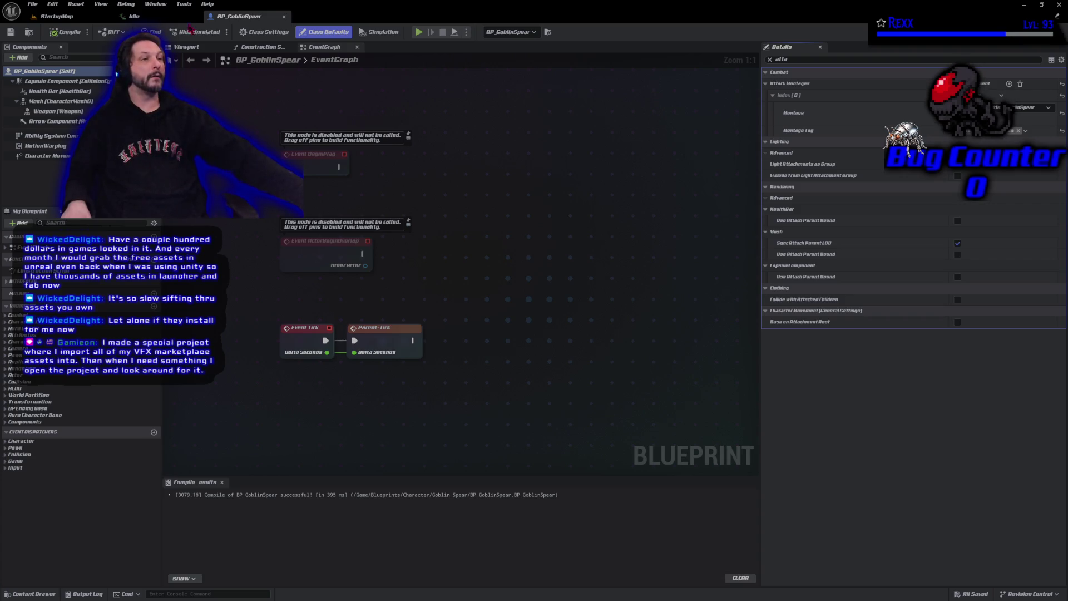
Step: Browse Content > Blueprints > AbilitySystem > GameplayAbilities and load the GA_MeleeAttack blueprint
left_click(50, 594)
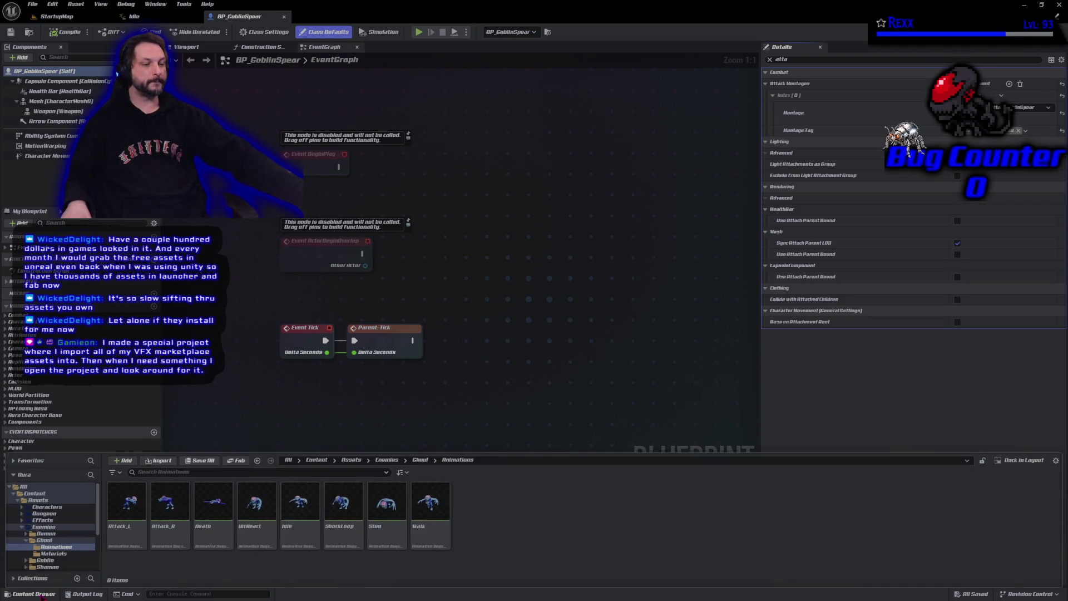
left_click(34, 494, "ctrl")
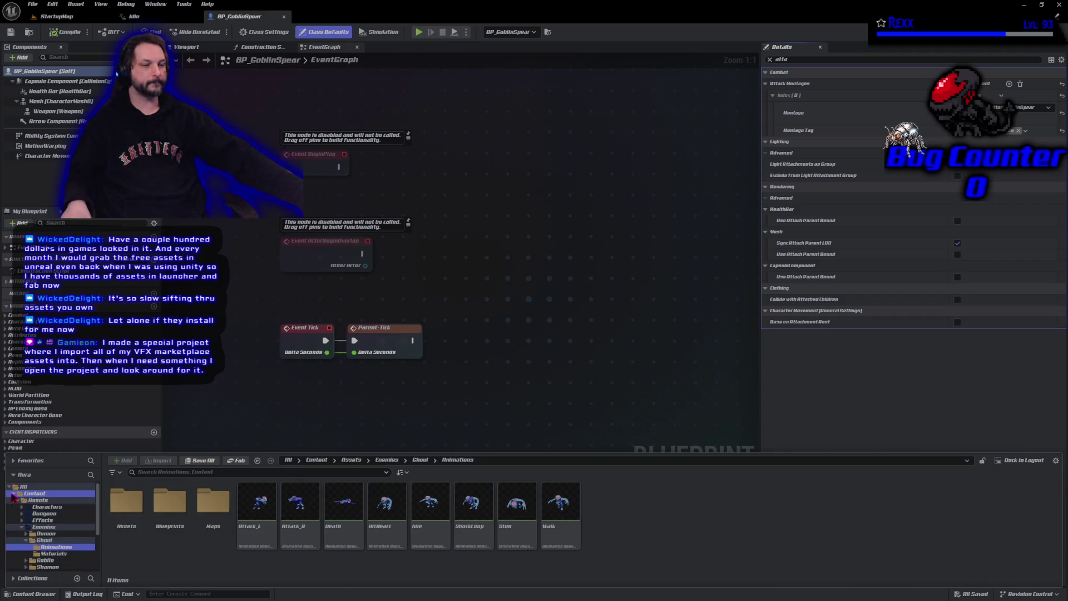
left_click(22, 500)
left_click(42, 506)
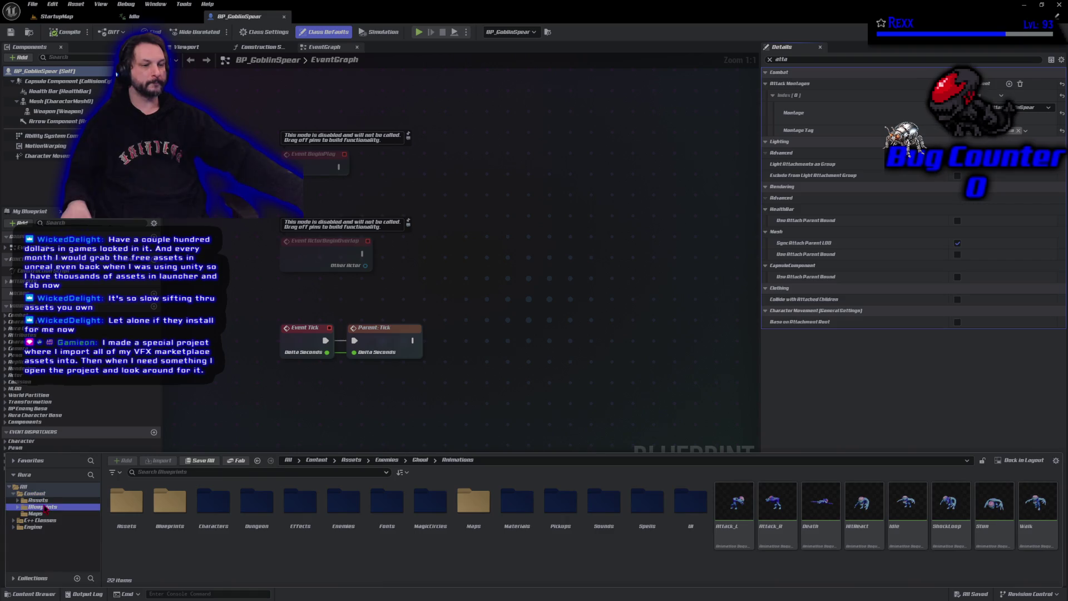
double_click(126, 505)
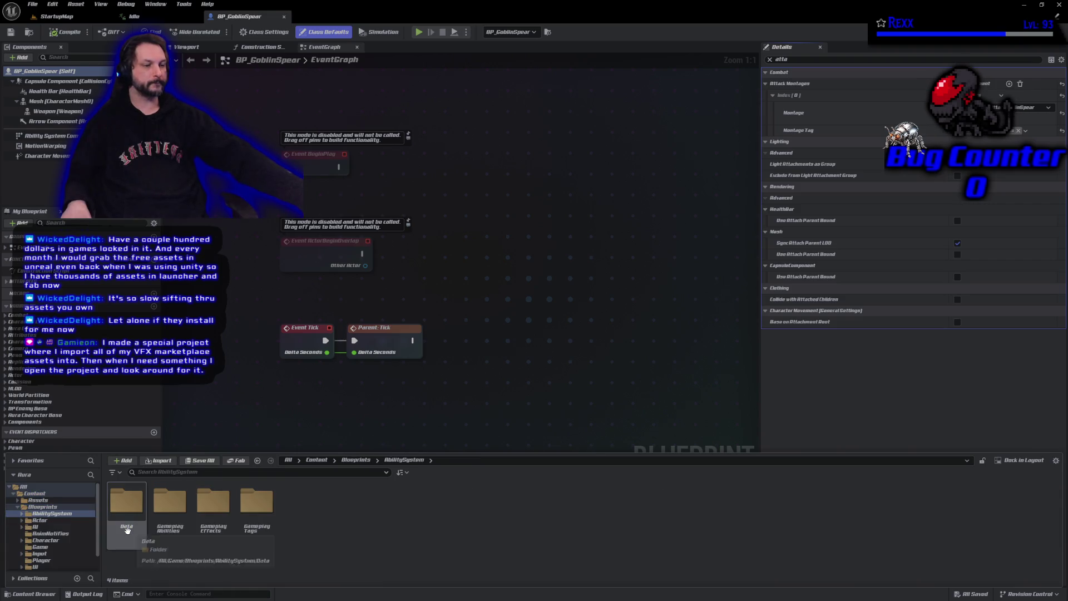
left_click(158, 538)
double_click(156, 538)
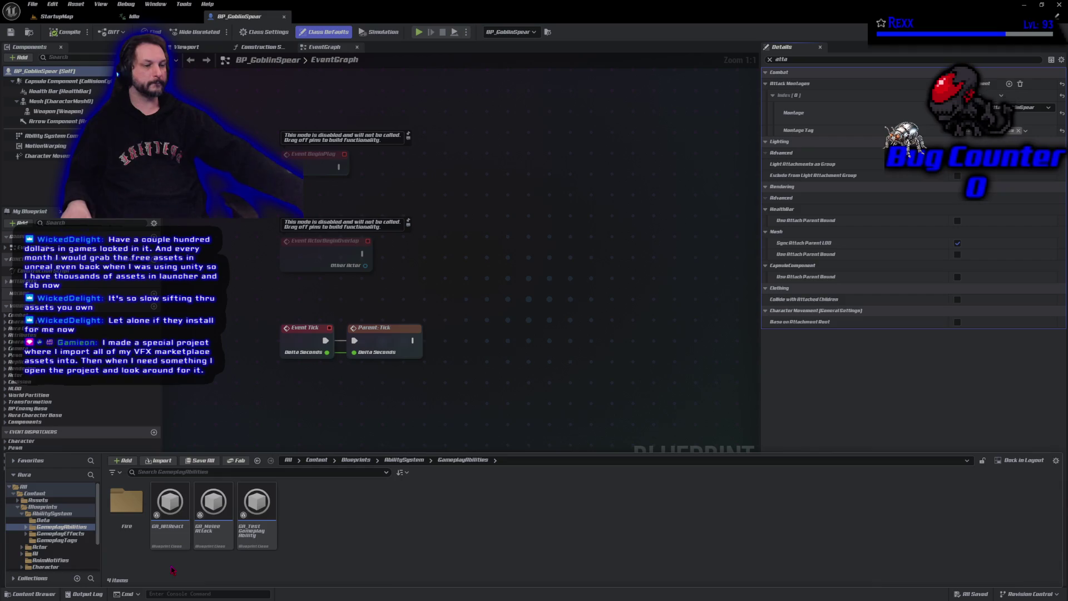
double_click(212, 540)
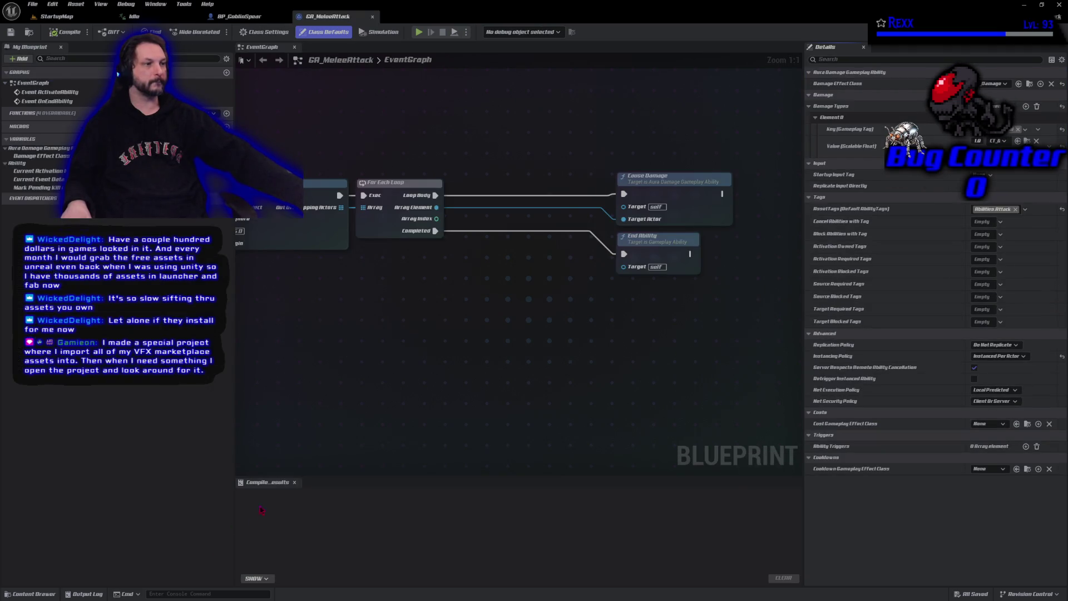
Step: Shift GA_MeleeAttack's leading nodes left to make room before the montage node
mouse_move(387, 310)
left_mouse_down()
mouse_move(713, 334)
mouse_move(796, 313)
left_mouse_up()
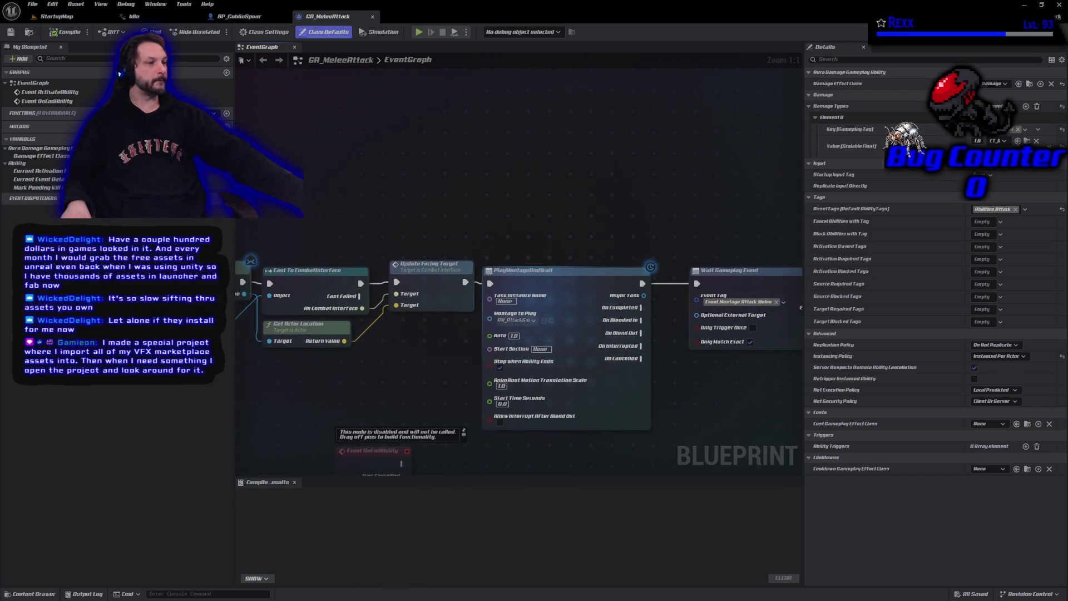
scroll(755, 213, "down", 2)
scroll(755, 213, "down", 1)
scroll(755, 213, "down", 2)
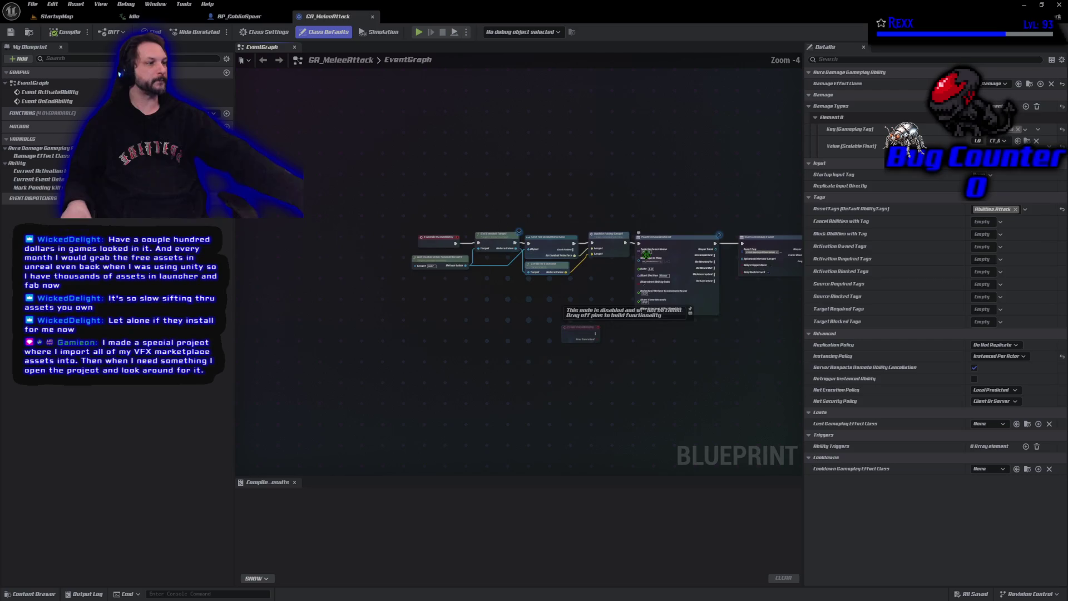
left_click_drag(607, 297, 358, 191)
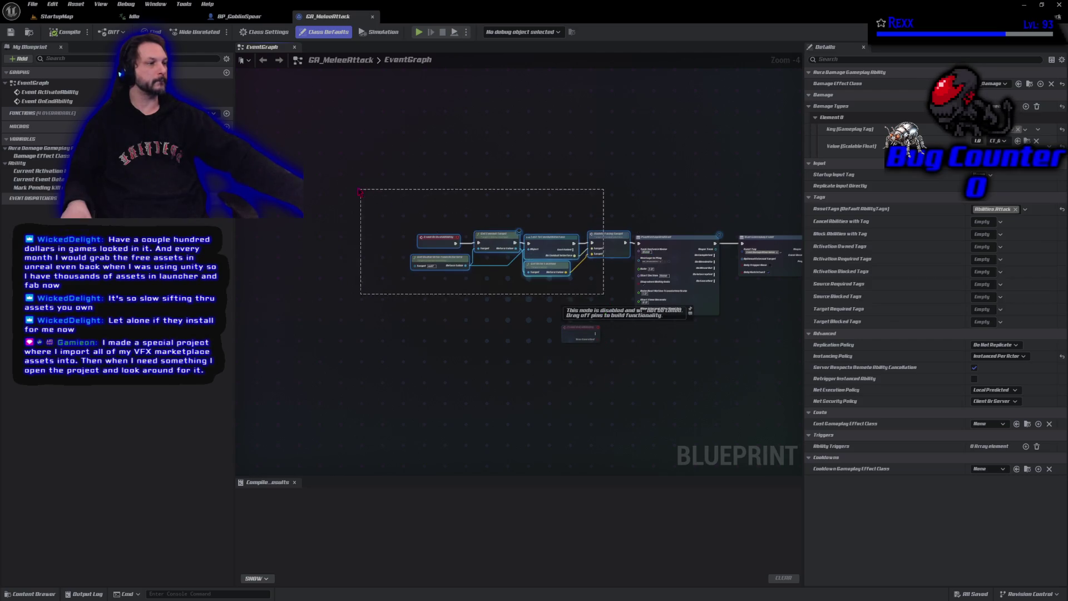
left_click_drag(519, 232, 439, 232)
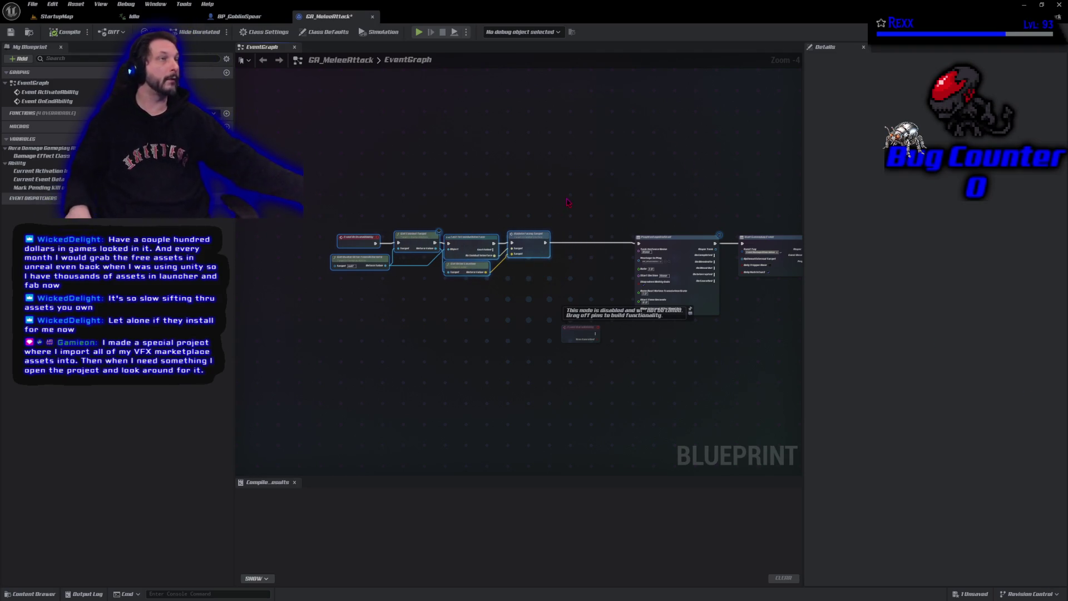
scroll(562, 209, "up", 4)
right_click(564, 228)
Step: Add a Get Attack Montages node from the avatar actor, wired after Update Facing Target
key("Escape")
mouse_move(564, 228)
left_mouse_down()
mouse_move(633, 259)
mouse_move(320, 314)
mouse_move(296, 296)
left_mouse_up()
left_click_drag(378, 315, 414, 310)
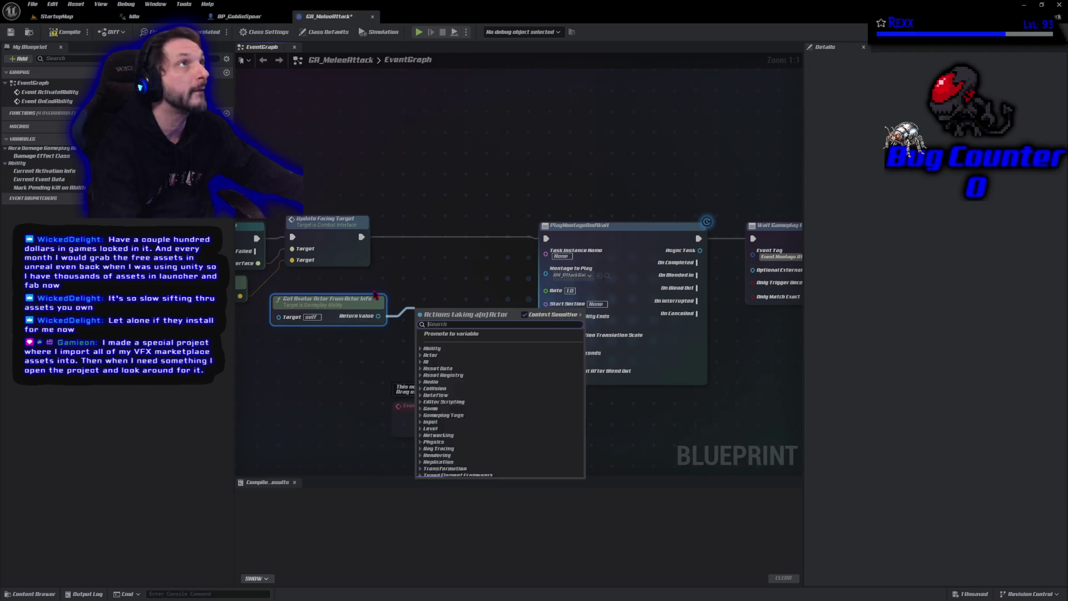
type("get att")
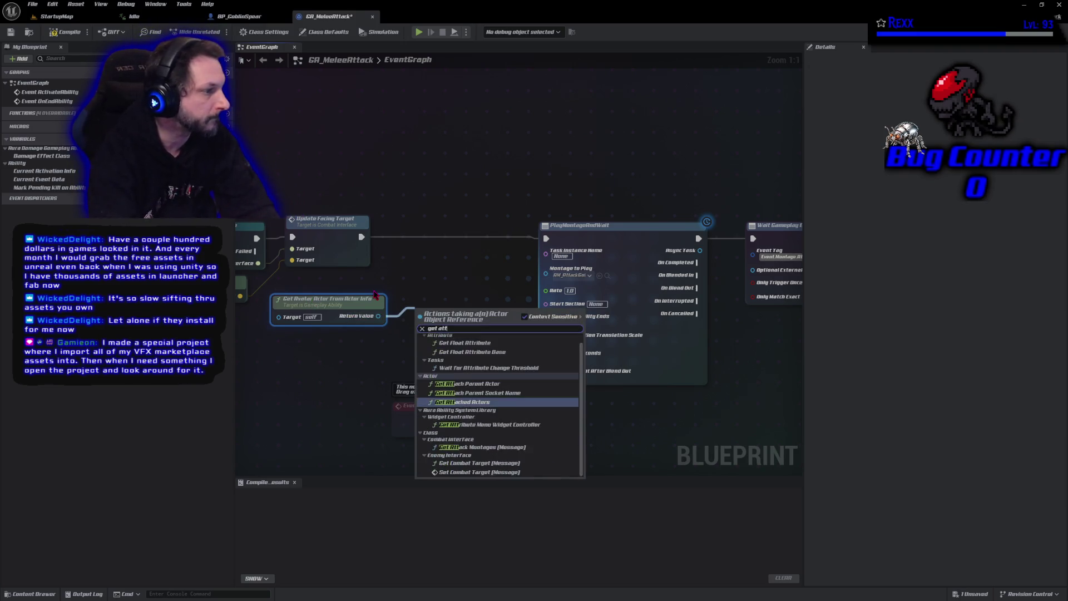
type("a")
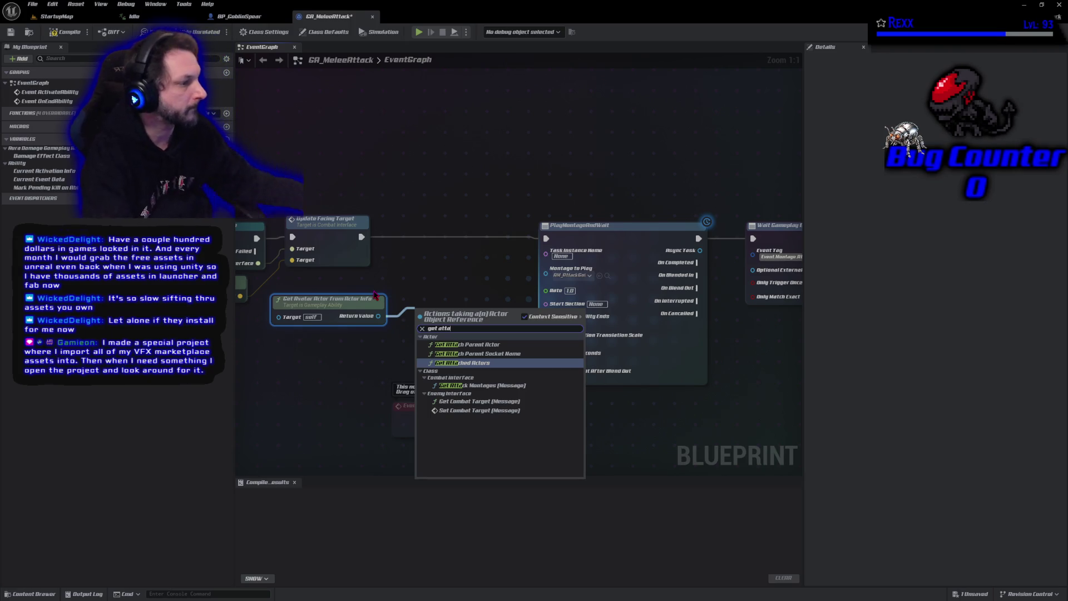
left_click(448, 387)
left_click_drag(438, 328, 432, 237)
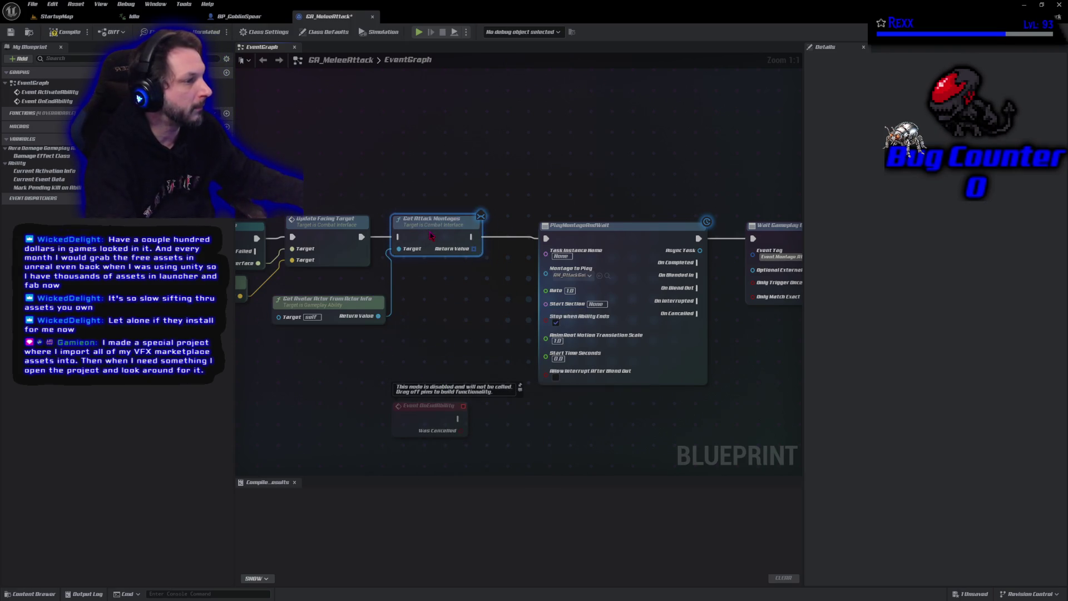
left_click_drag(361, 238, 401, 240)
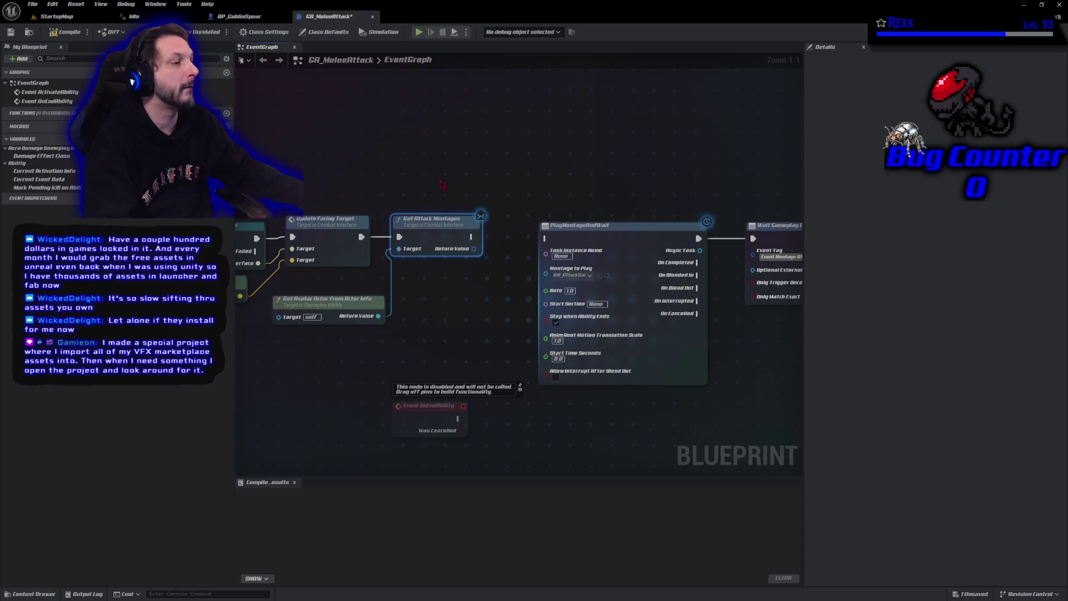
Step: Add a Length node reading the returned attack-montage array
left_click_drag(472, 250, 474, 277)
type("get len")
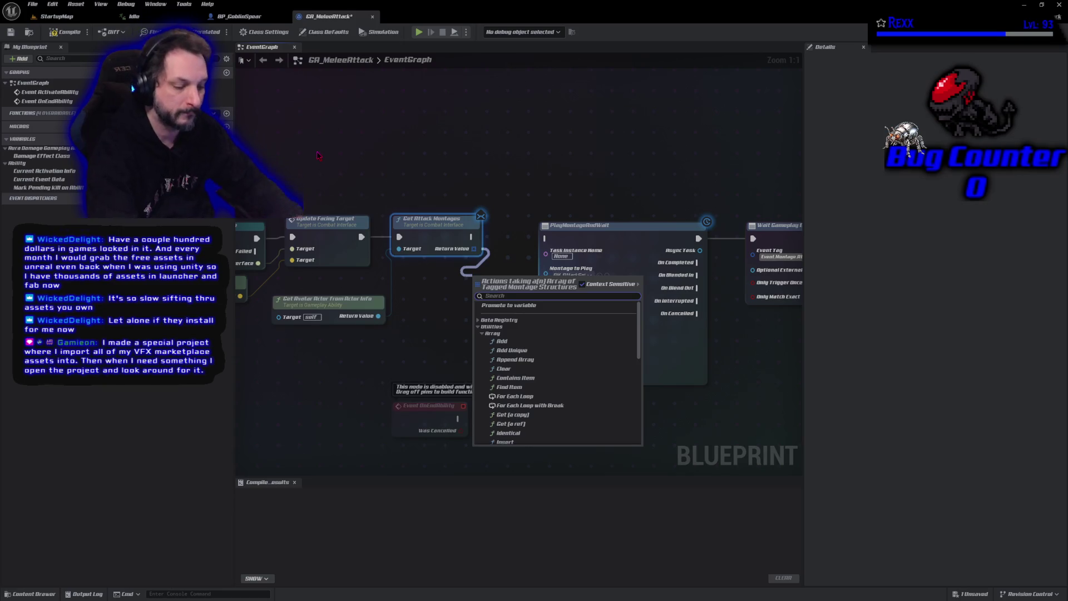
key("BackSpace")
key("BackSpace")
key("BackSpace")
type("leng")
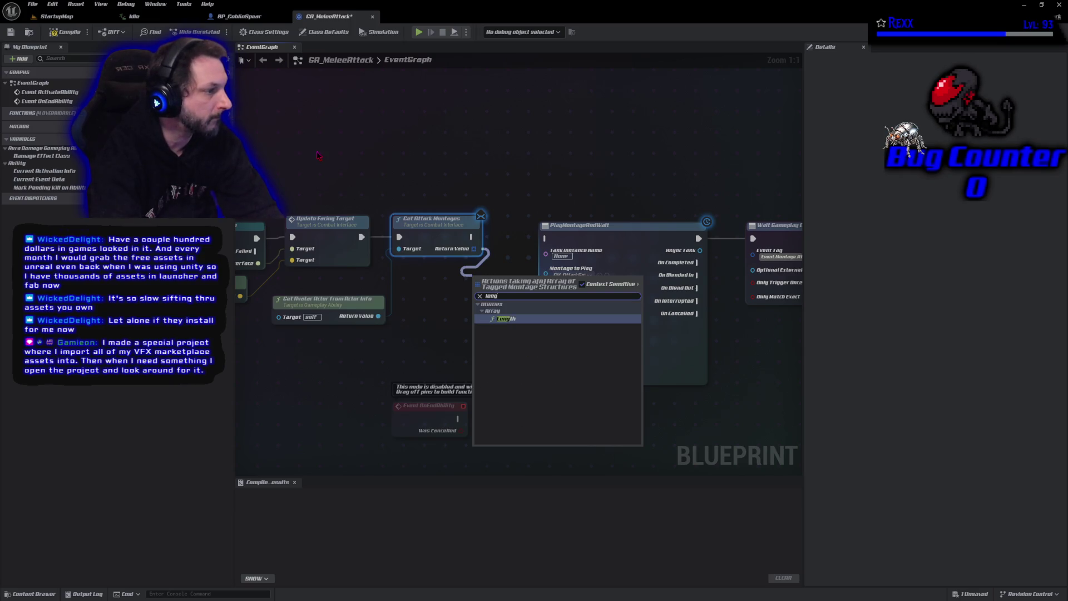
key("Return")
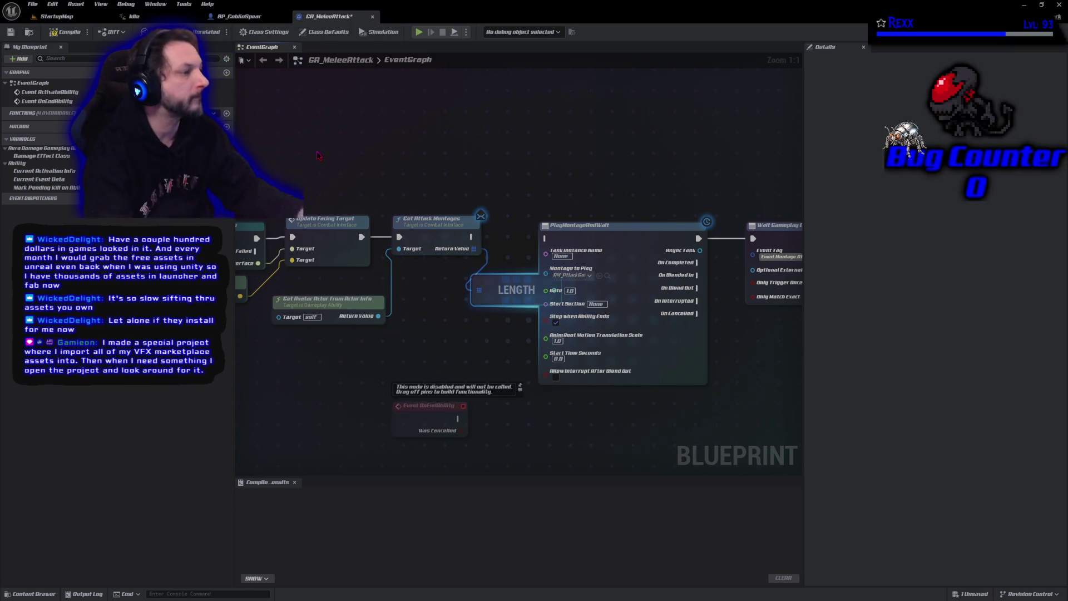
Step: Move the earlier nodes further left and nudge the LENGTH node into place
left_click_drag(458, 310, 575, 290)
scroll(575, 291, "down", 4)
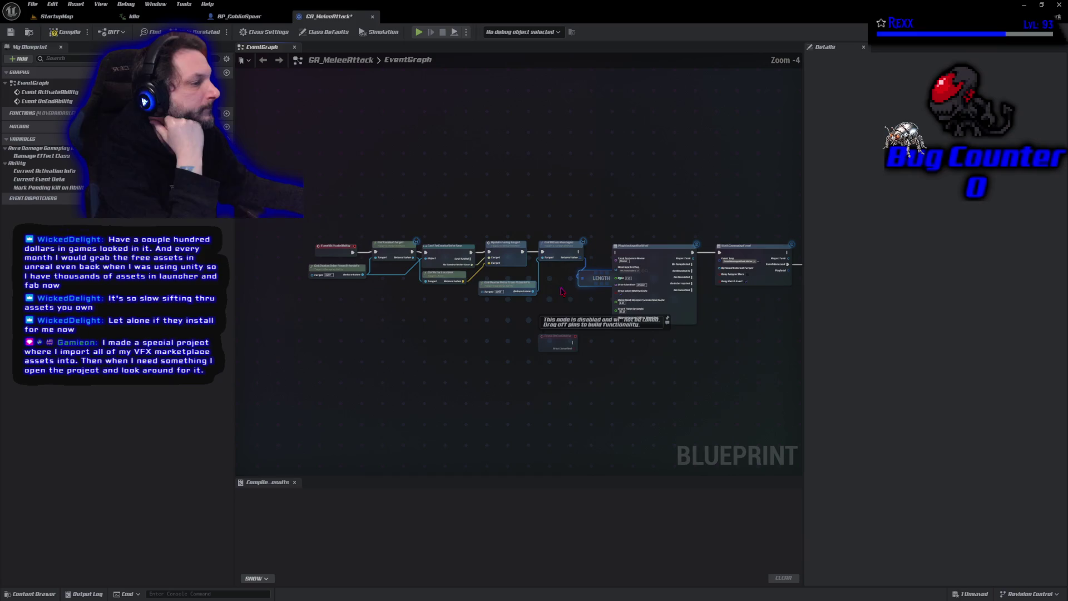
left_click_drag(310, 180, 576, 309)
left_click_drag(558, 250, 488, 253)
left_click(506, 317)
left_click_drag(528, 283, 542, 279)
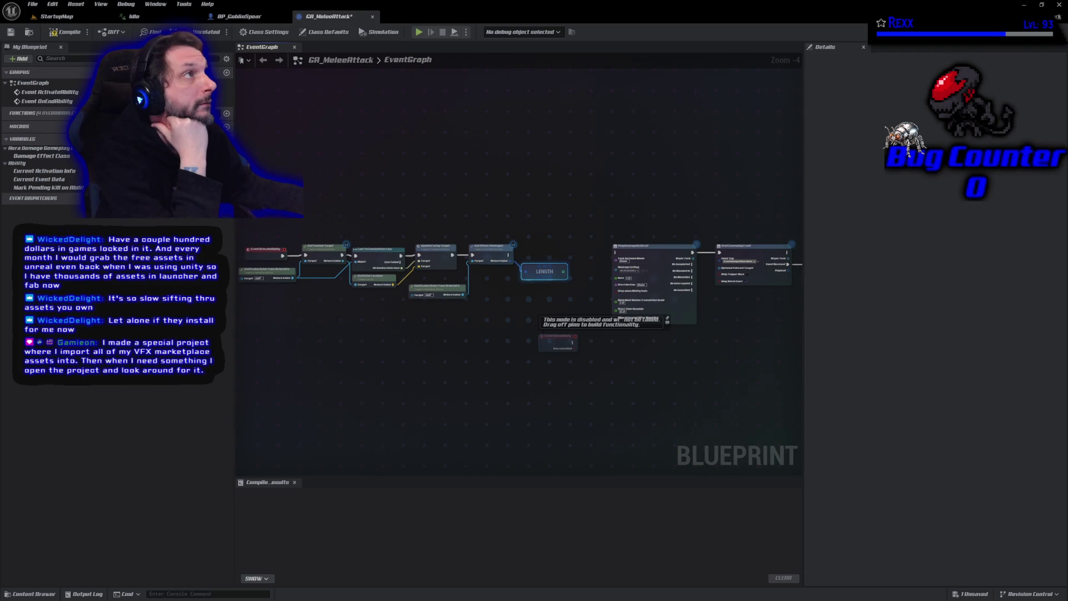
mouse_move(549, 306)
left_mouse_down()
mouse_move(465, 312)
mouse_move(495, 276)
left_mouse_up()
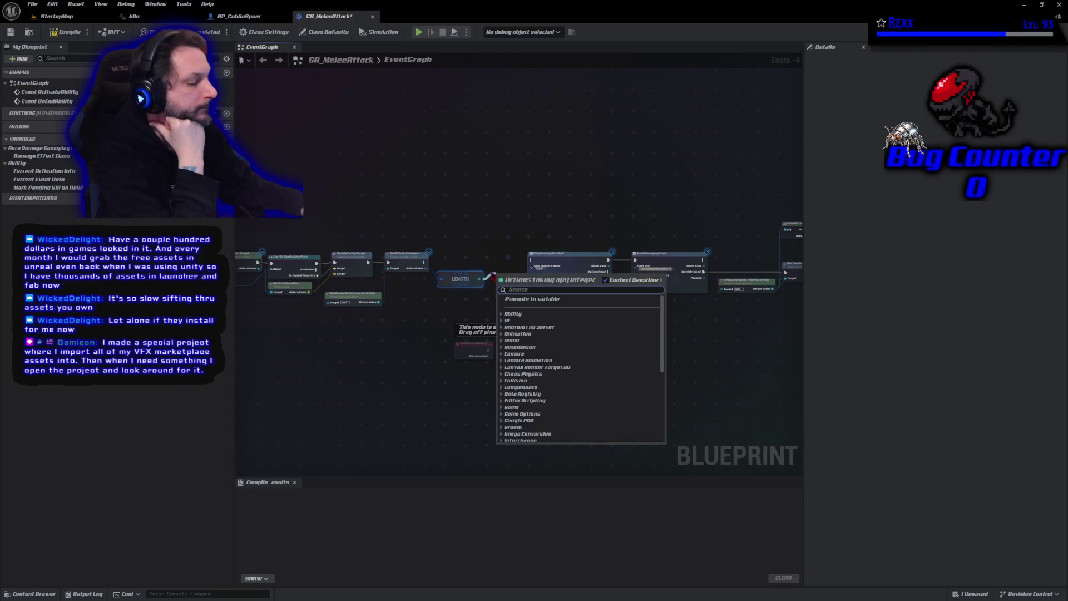
type("-1")
Step: Add a Subtract node fed by LENGTH's result and position it beside LENGTH
key("Return")
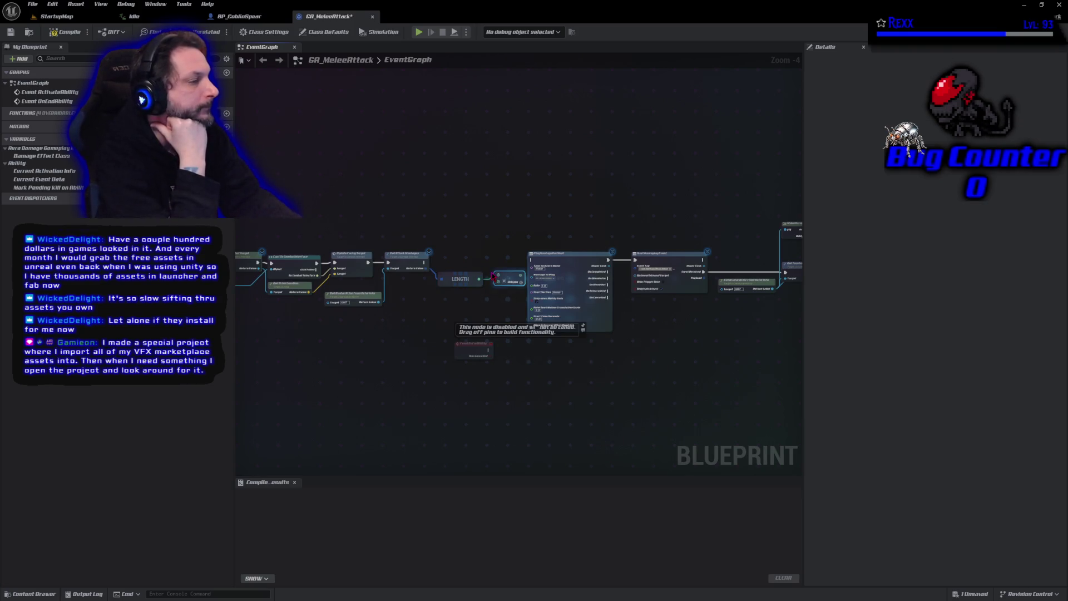
scroll(499, 278, "up", 4)
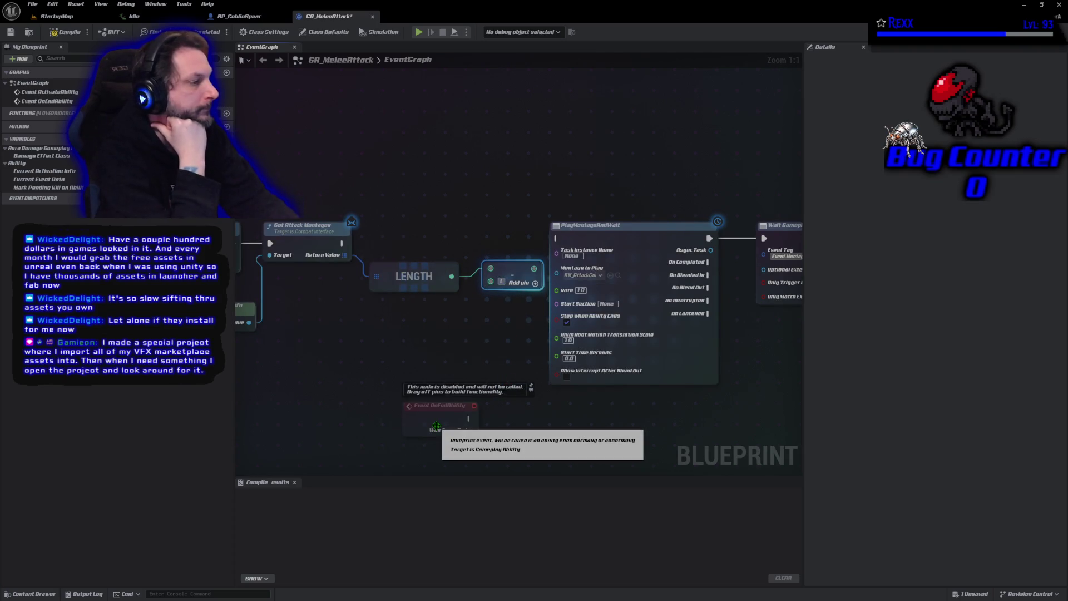
key("Escape")
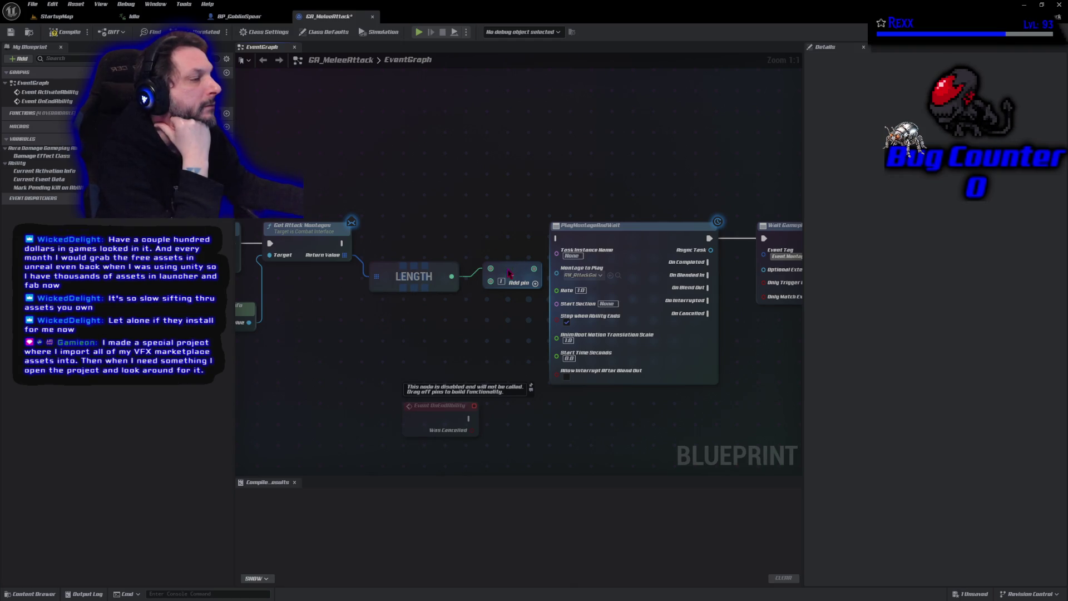
left_click_drag(508, 272, 504, 270)
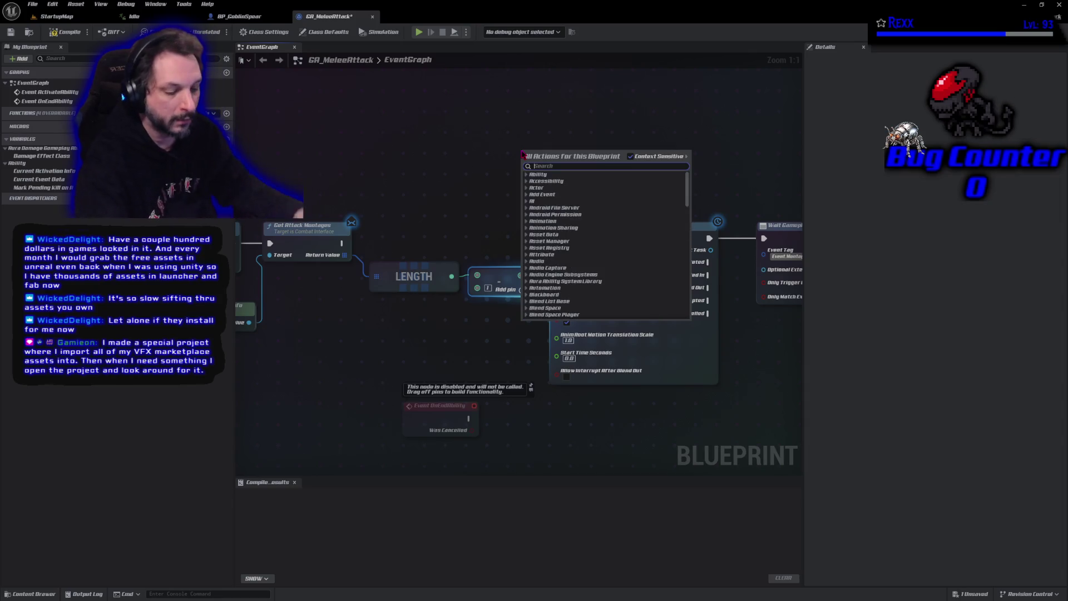
type("random int")
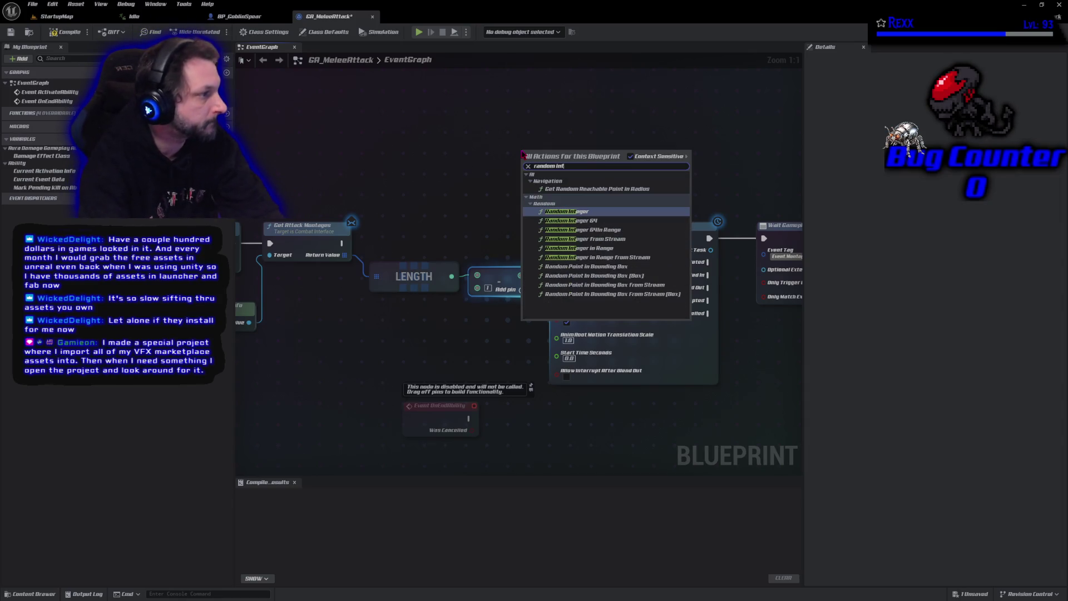
type(" ion")
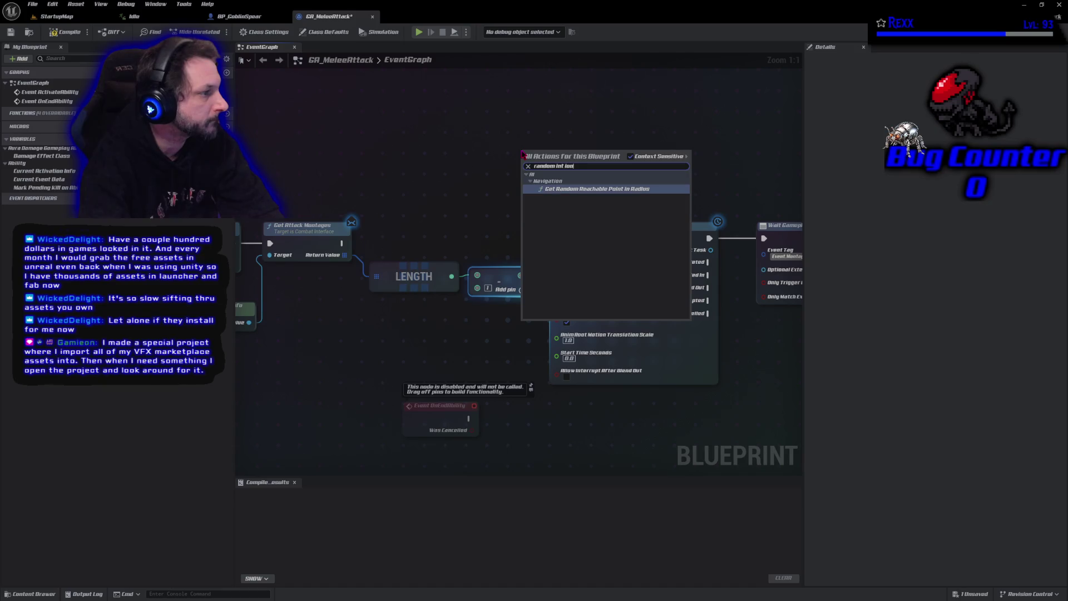
Step: Add a Random Integer in Range node and wire the Subtract result into its Max pin
key("BackSpace")
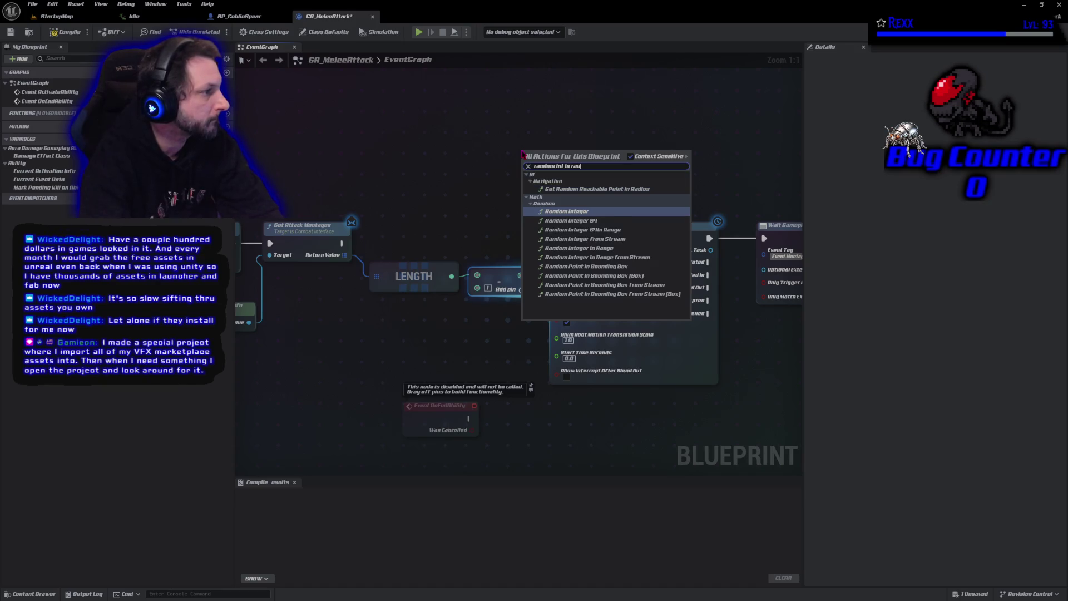
type("ge")
key("Return")
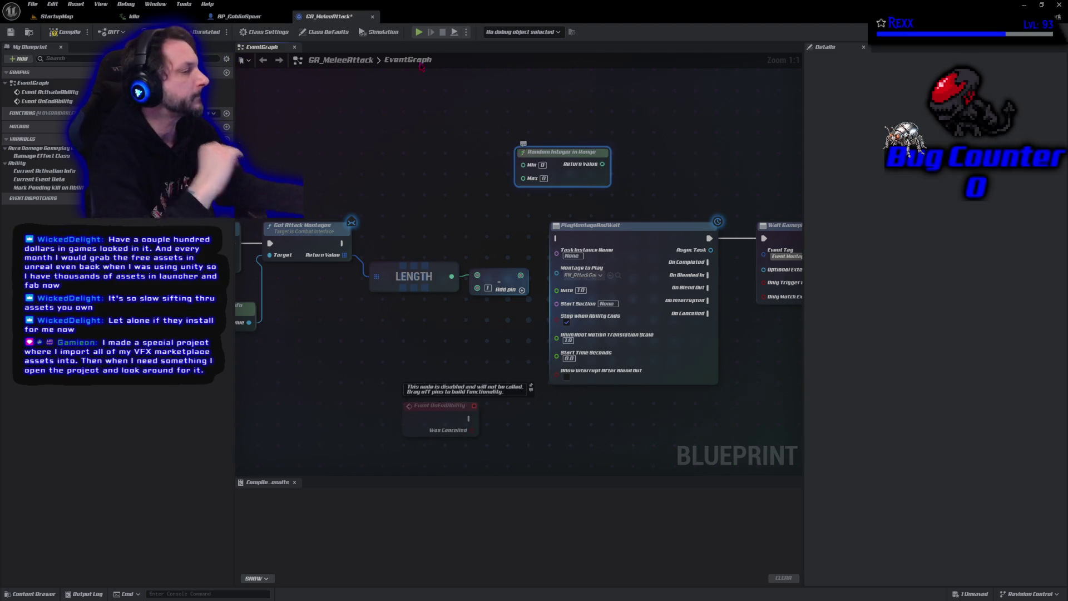
left_click_drag(553, 151, 539, 173)
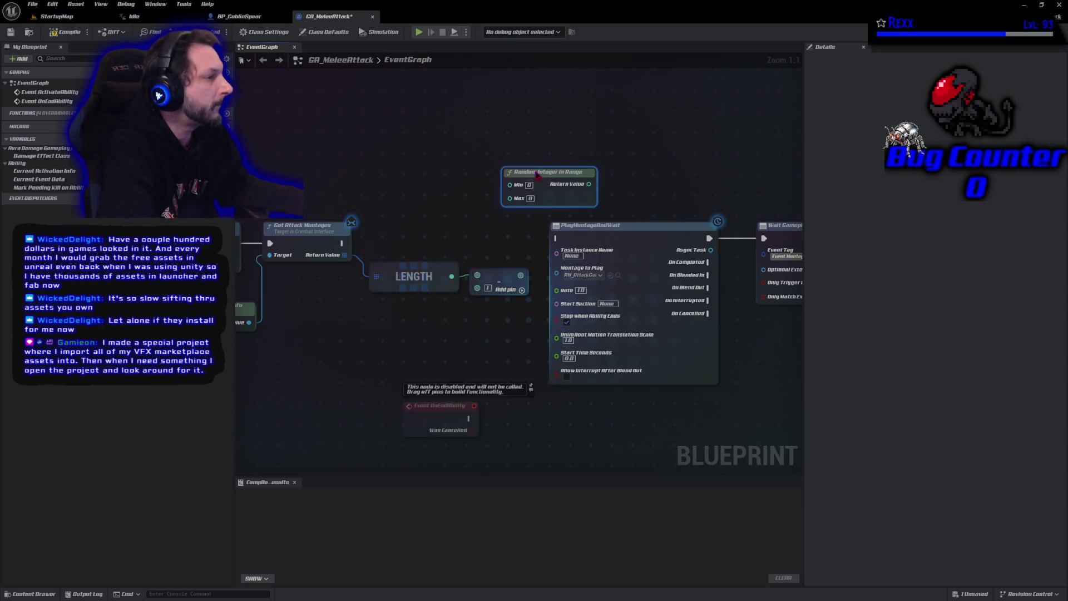
left_click_drag(521, 276, 511, 201)
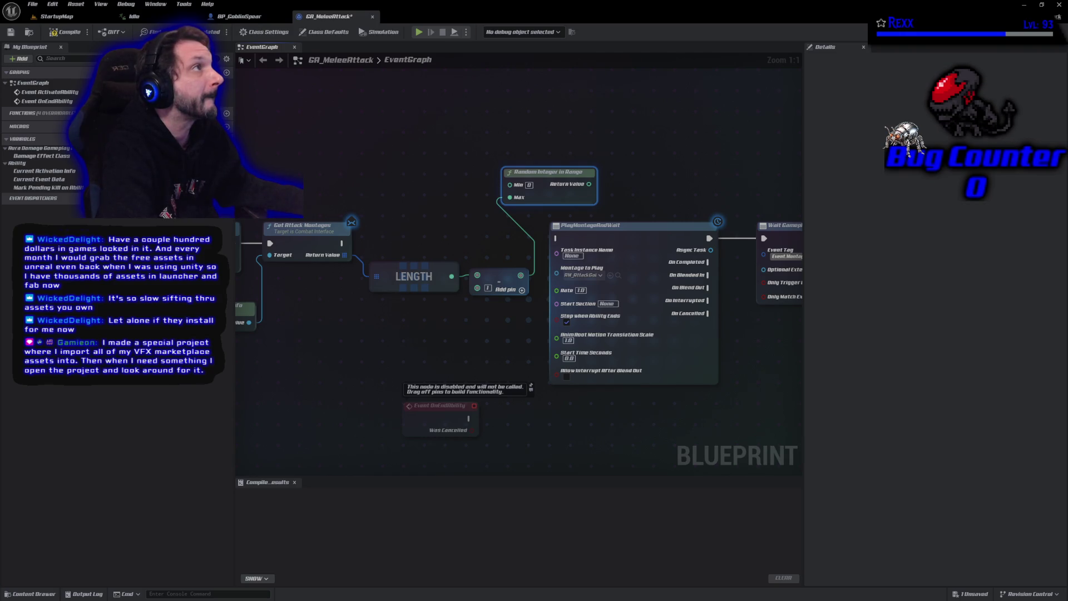
left_click_drag(318, 174, 555, 161)
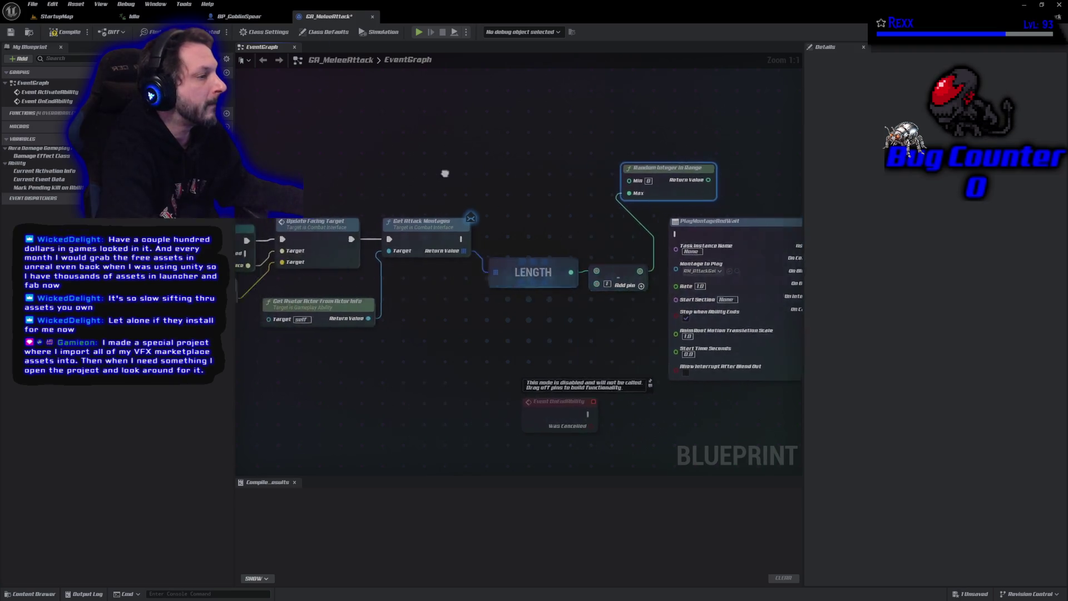
scroll(555, 162, "down", 4)
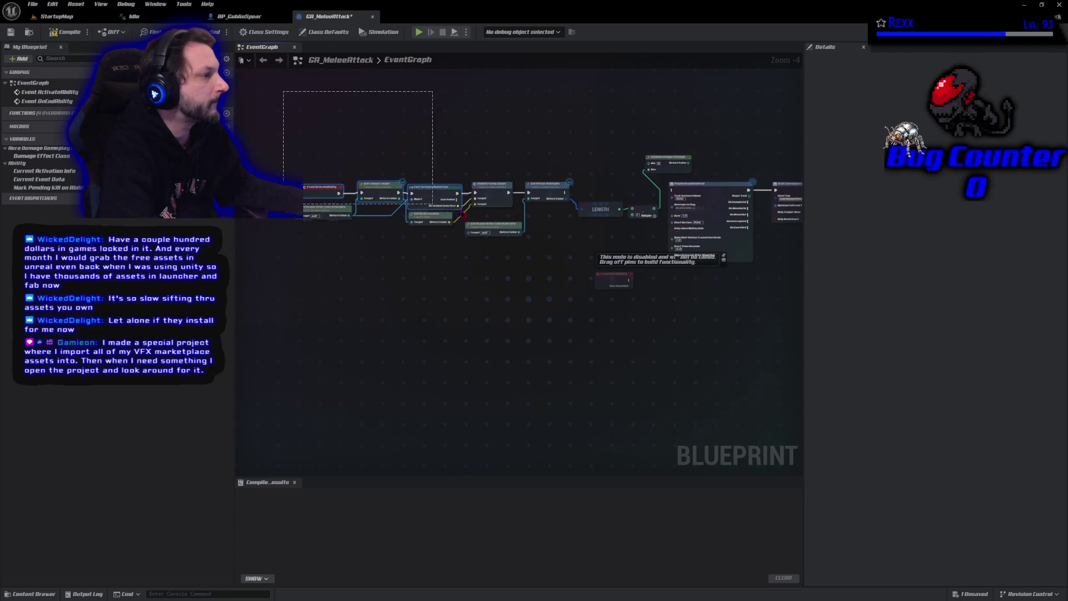
Step: Shift the node chain left and place Random Integer in Range after the subtract
left_click_drag(290, 90, 649, 238)
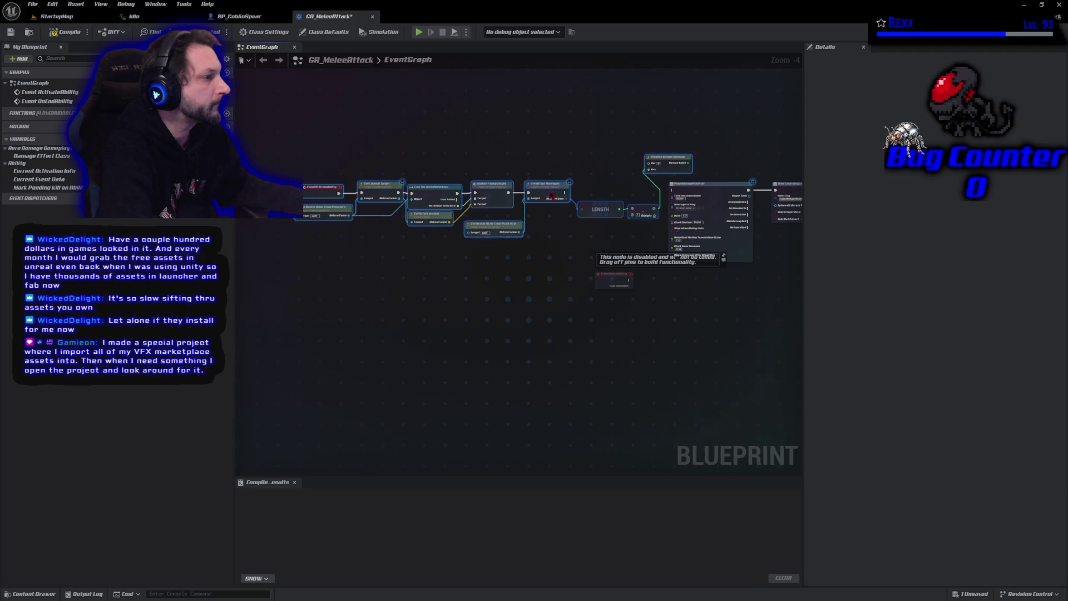
left_click_drag(550, 196, 384, 198)
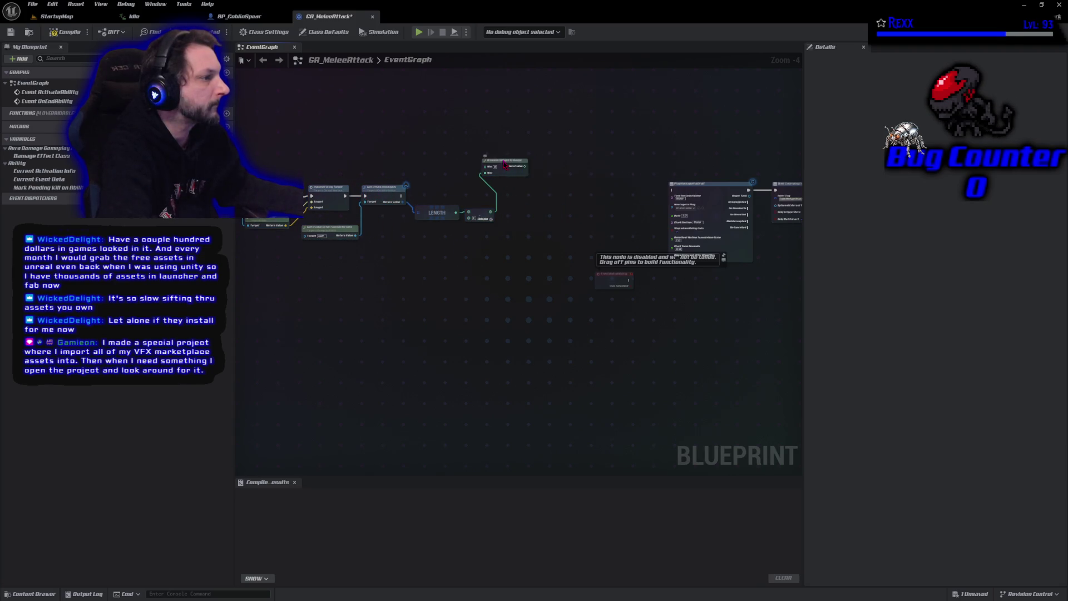
left_click_drag(504, 165, 521, 202)
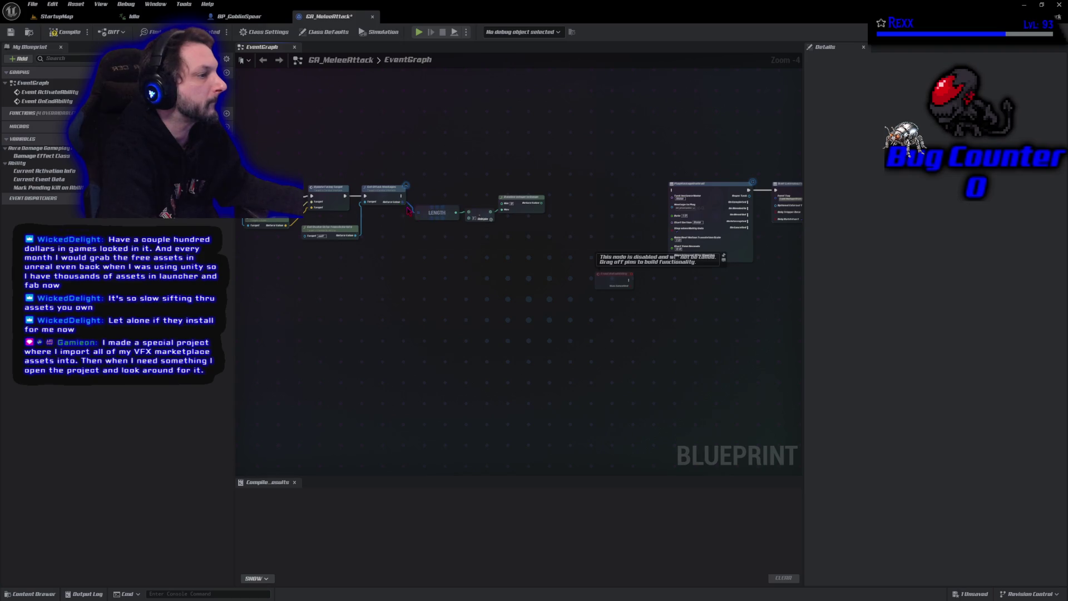
Step: Add an array GET on the montages output, indexed by the Random Integer in Range result
mouse_move(403, 201)
left_mouse_down()
mouse_move(480, 212)
mouse_move(563, 201)
left_mouse_up()
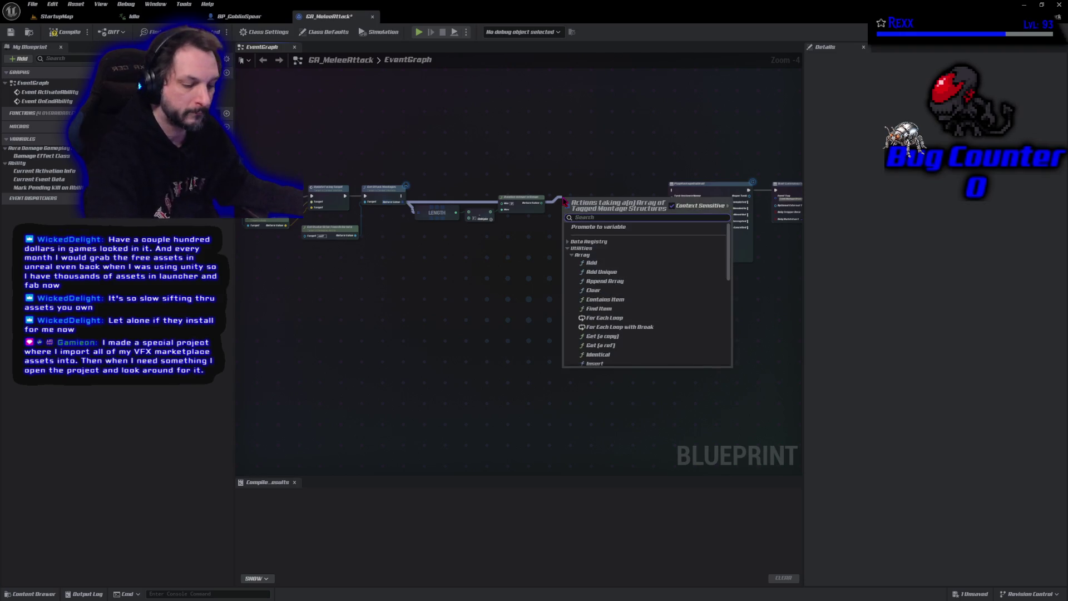
type("get")
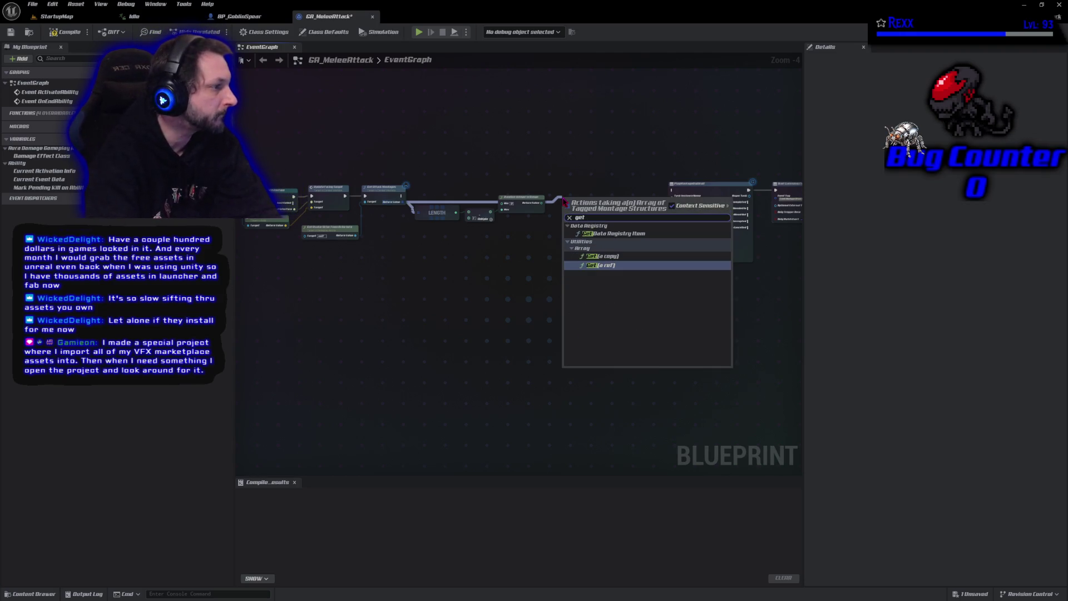
key("Up")
key("Return")
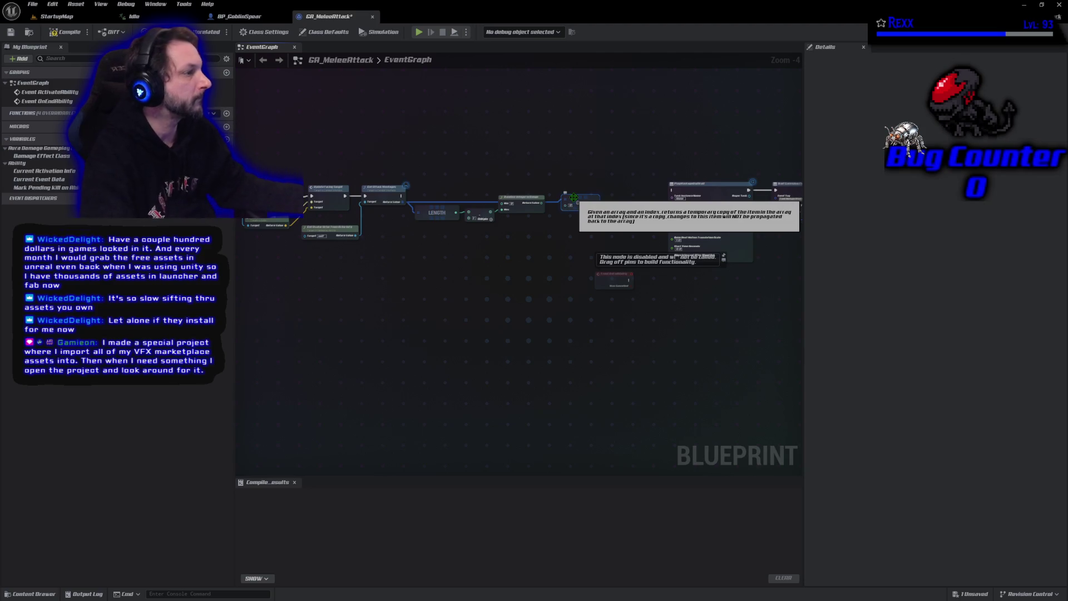
key("Delete")
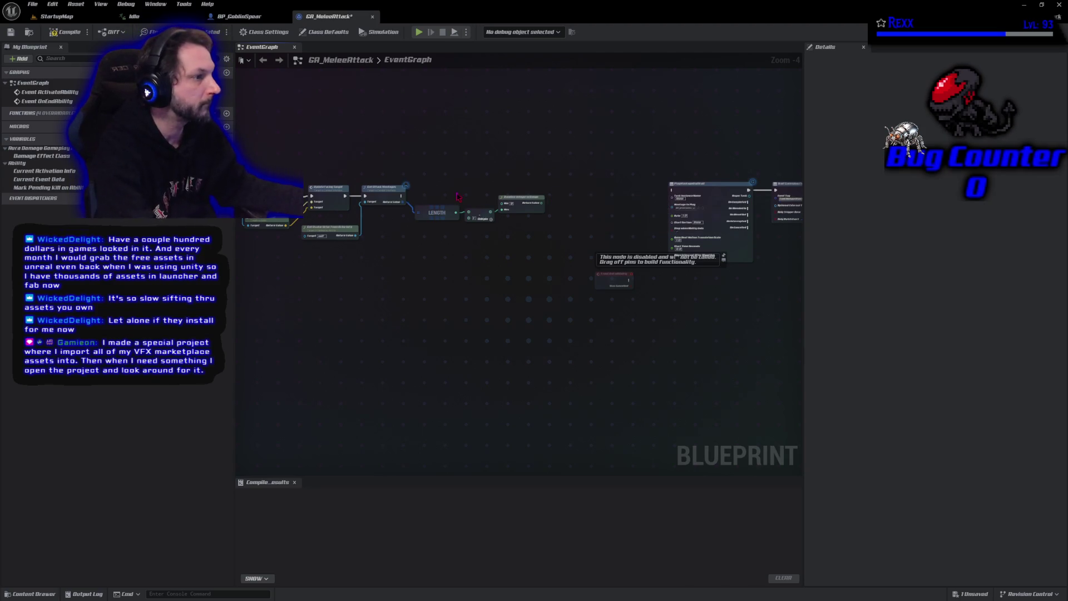
left_click_drag(405, 205, 568, 210)
type("get")
key("Return")
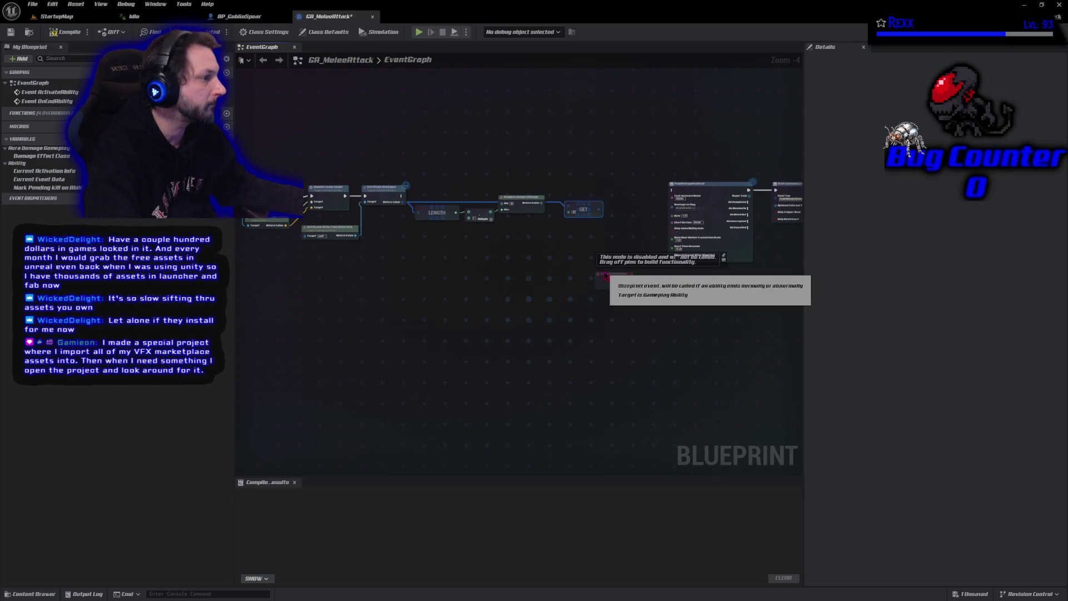
scroll(559, 242, "up", 4)
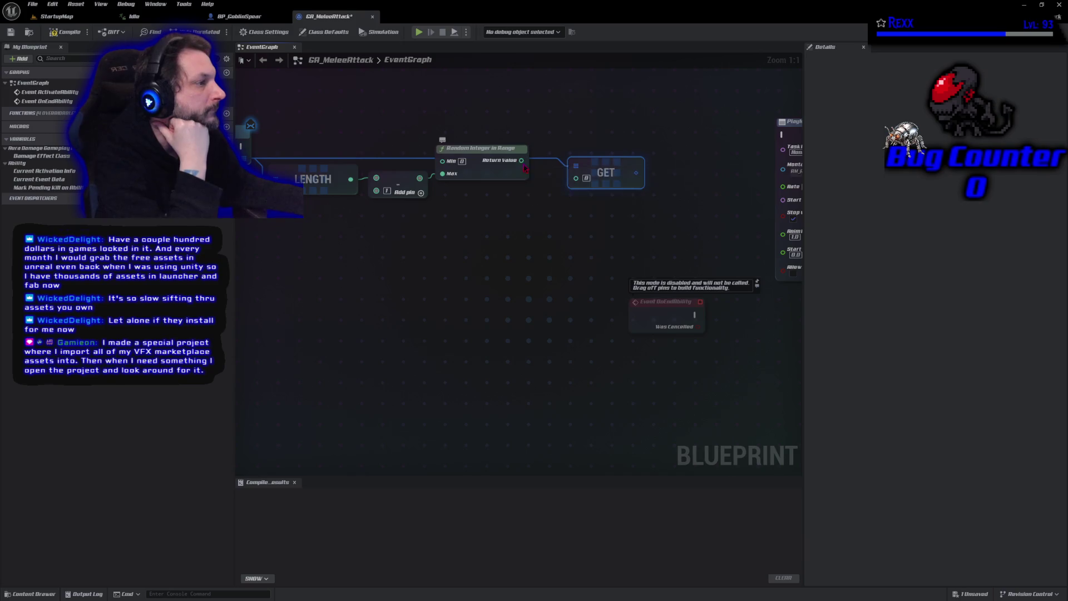
mouse_move(522, 160)
left_mouse_down()
mouse_move(577, 177)
mouse_move(599, 156)
left_mouse_up()
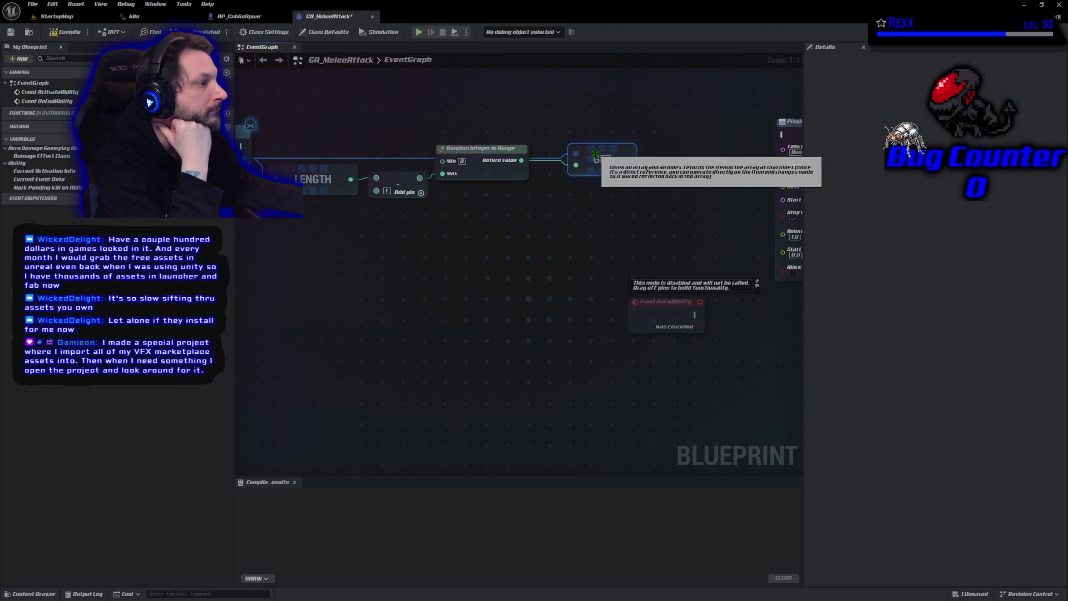
scroll(504, 206, "down", 1)
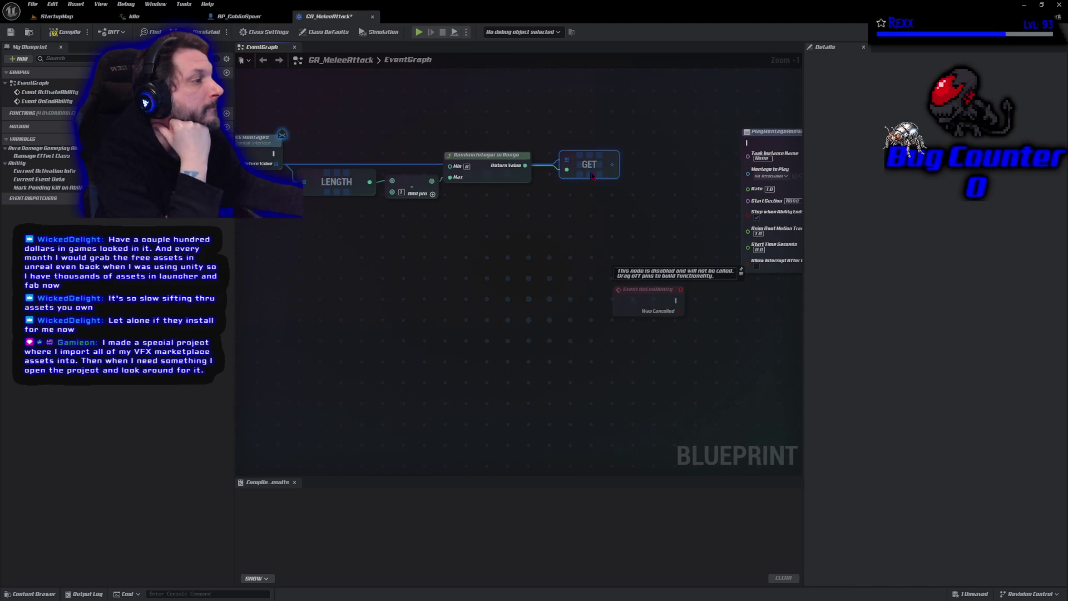
left_click_drag(613, 166, 663, 166)
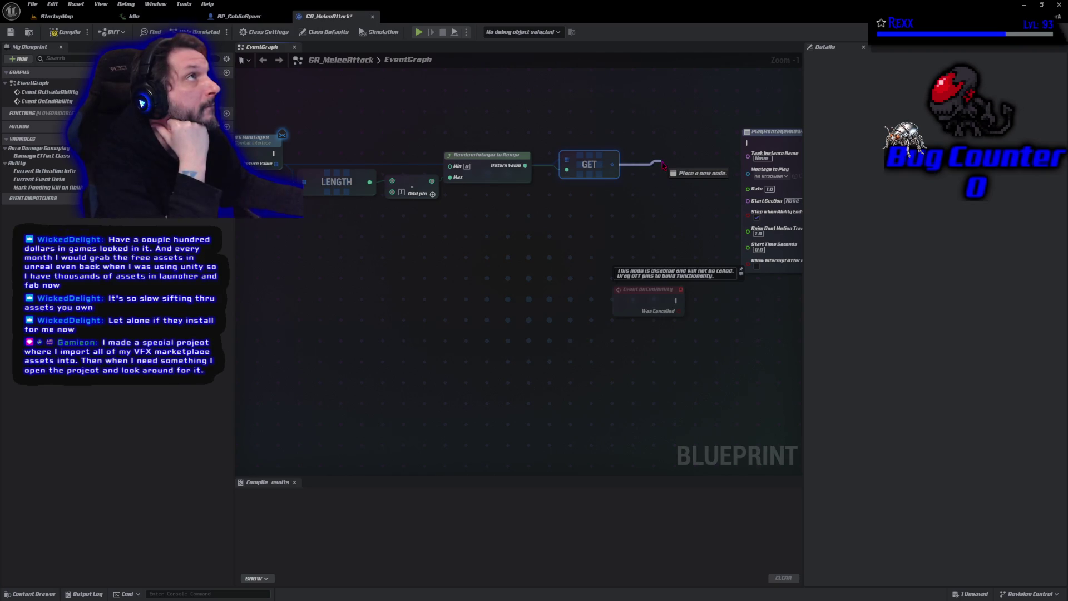
Step: Add Break Tagged Montage from GET, feeding its Montage into PlayMontageAndWait with exec connected
left_click_drag(664, 166, 663, 166)
left_click(676, 237)
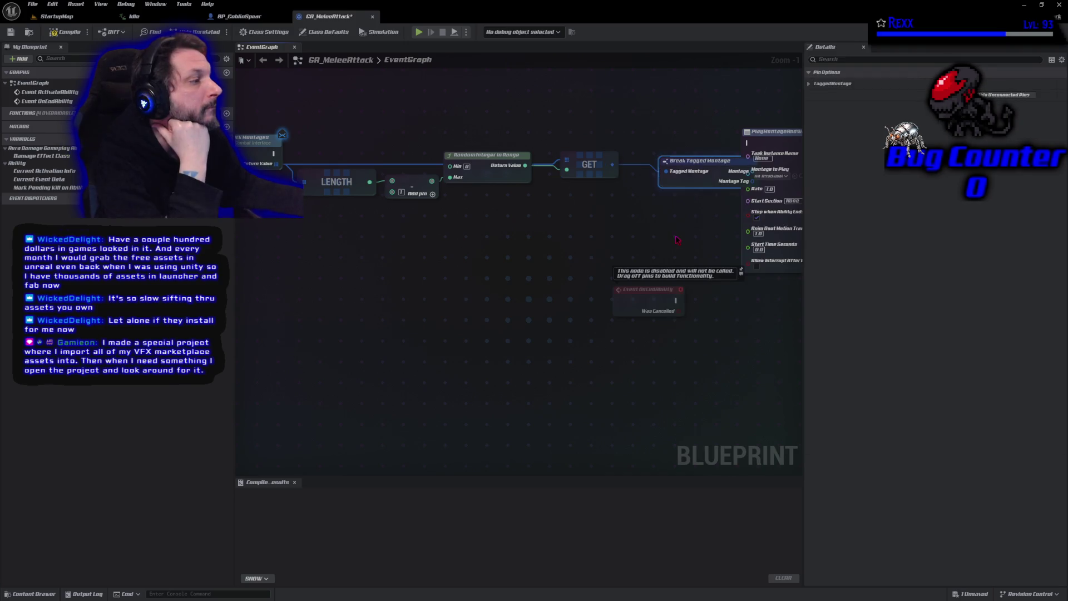
left_click_drag(679, 163, 646, 169)
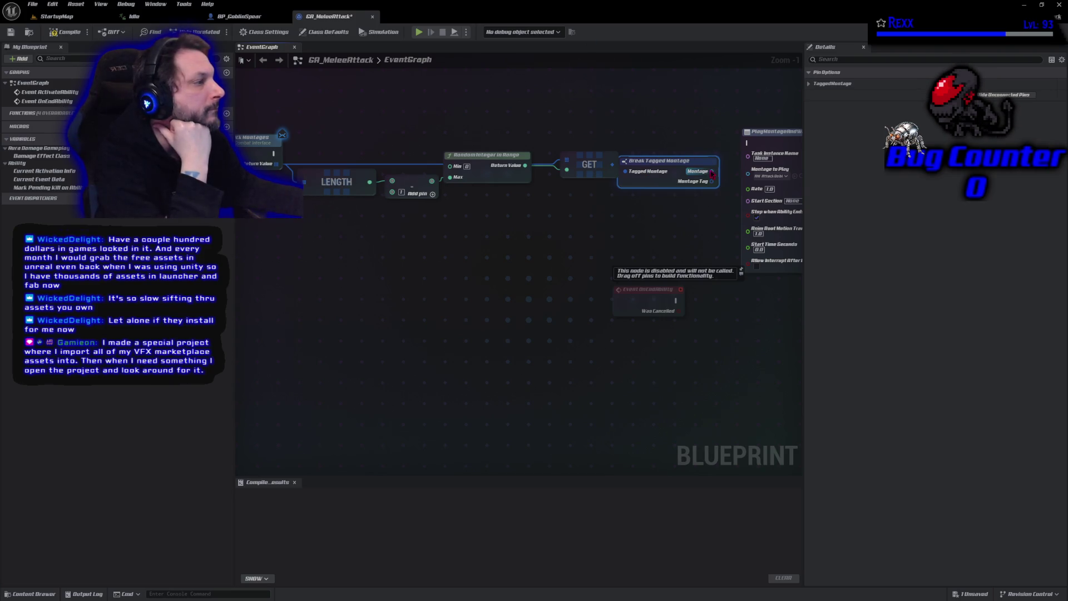
left_click_drag(711, 170, 758, 176)
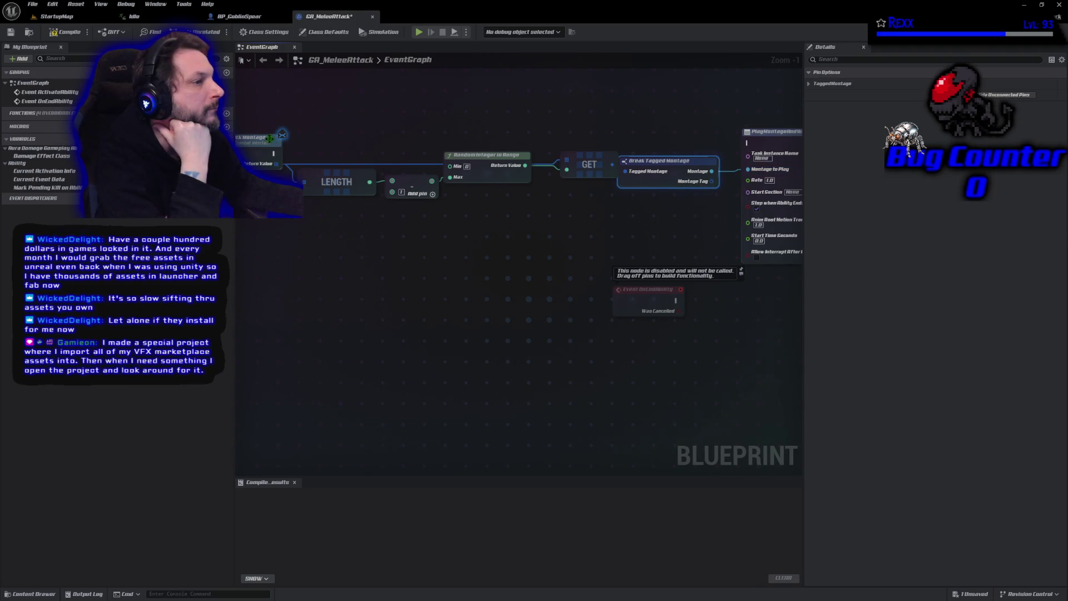
left_click_drag(275, 153, 749, 144)
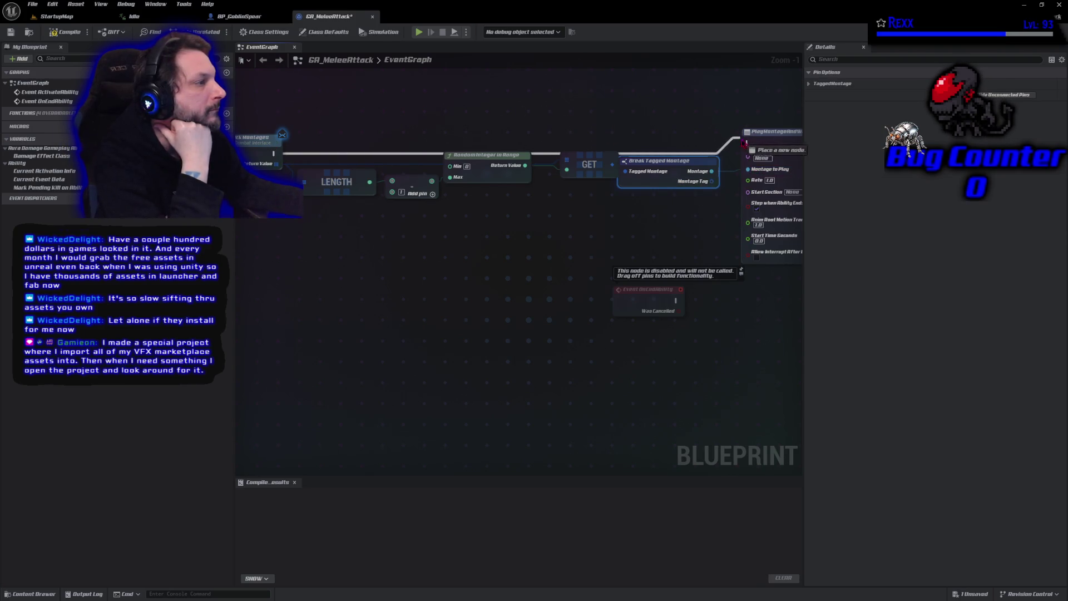
Step: Tidy the Random Integer and GET nodes into line and compile GA_MeleeAttack
left_click_drag(601, 244, 560, 232)
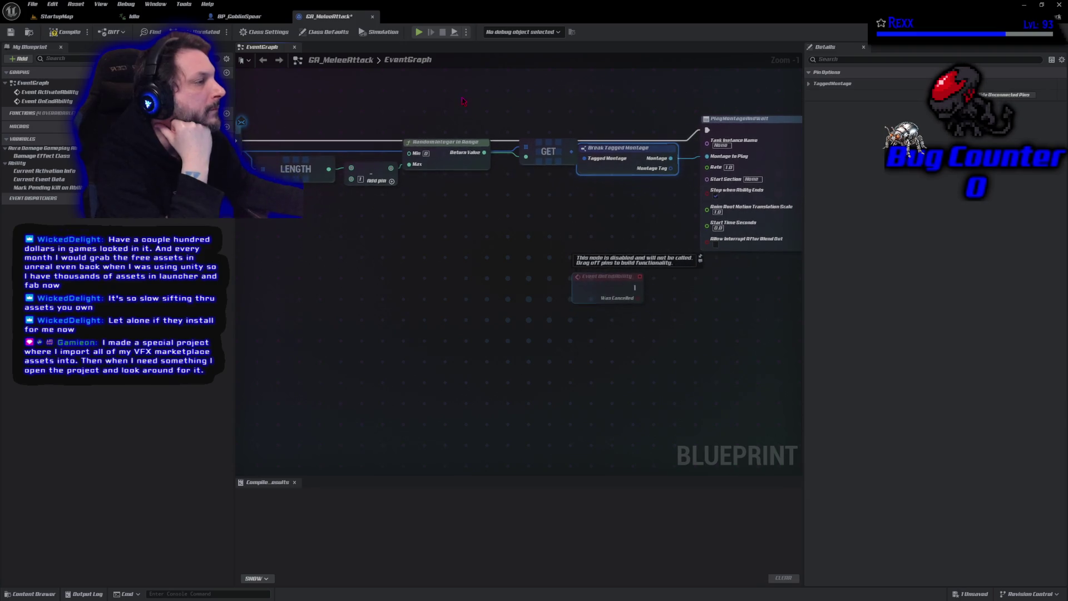
left_click_drag(464, 162, 474, 182)
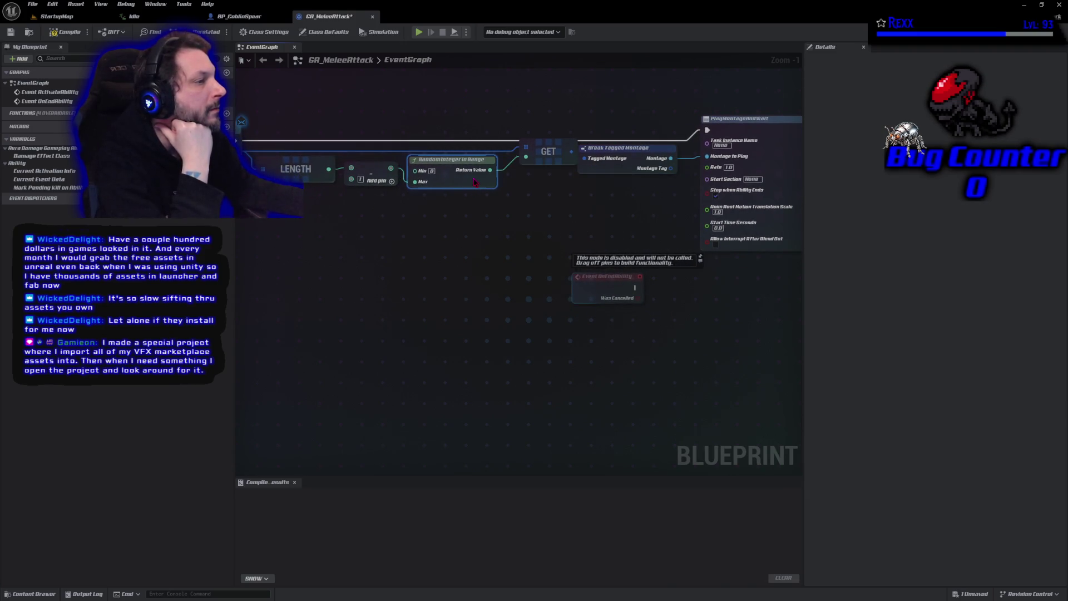
left_click_drag(548, 160, 537, 169)
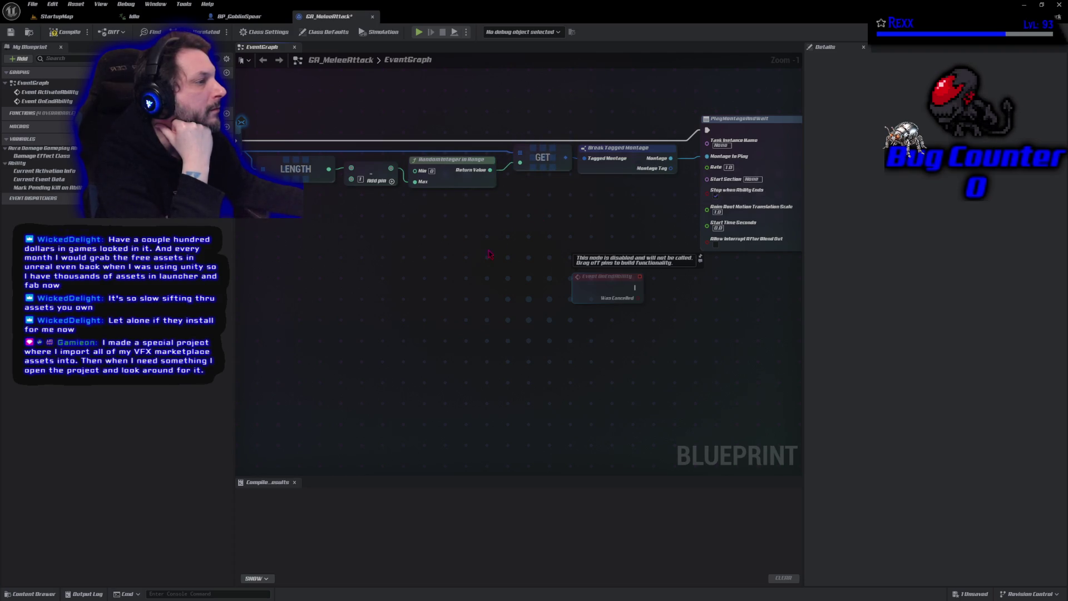
left_click(67, 31)
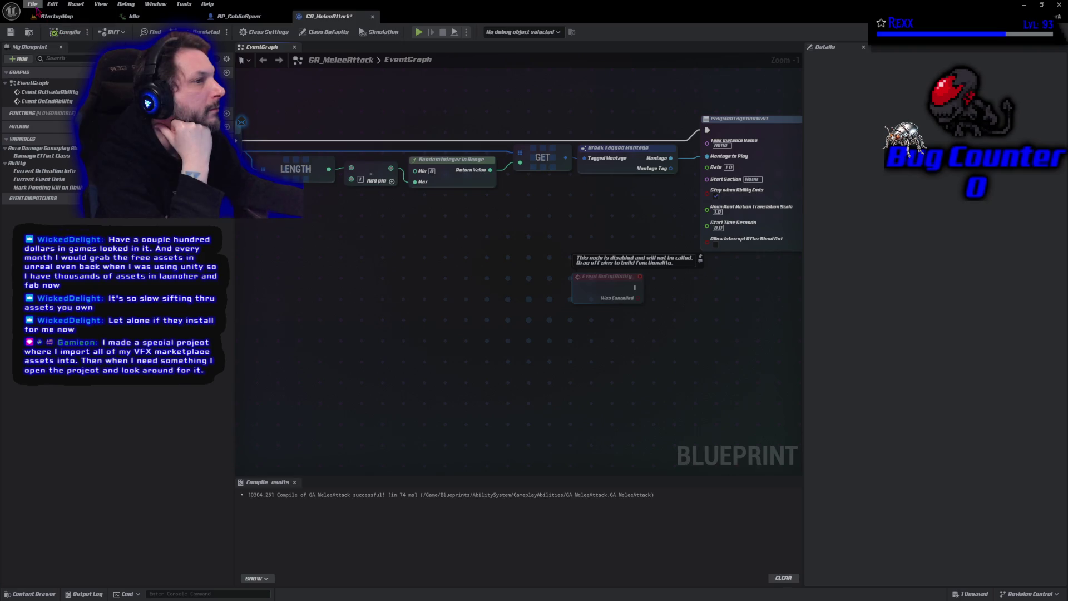
Step: Save all changed assets and bring the Wait Gameplay Event nodes into view
left_click(32, 3)
left_click(66, 58)
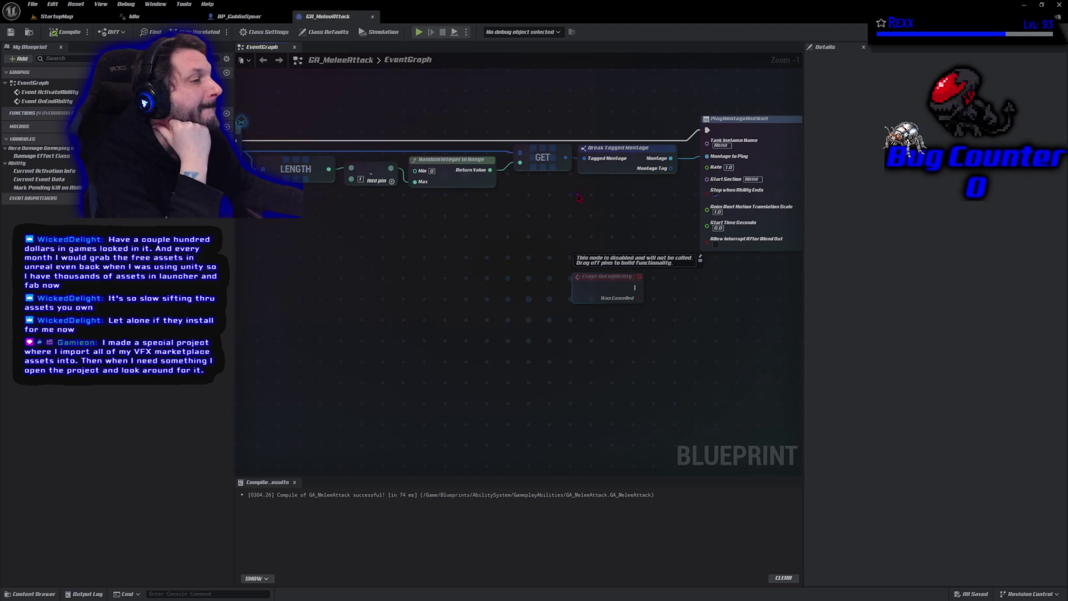
left_click_drag(614, 232, 338, 254)
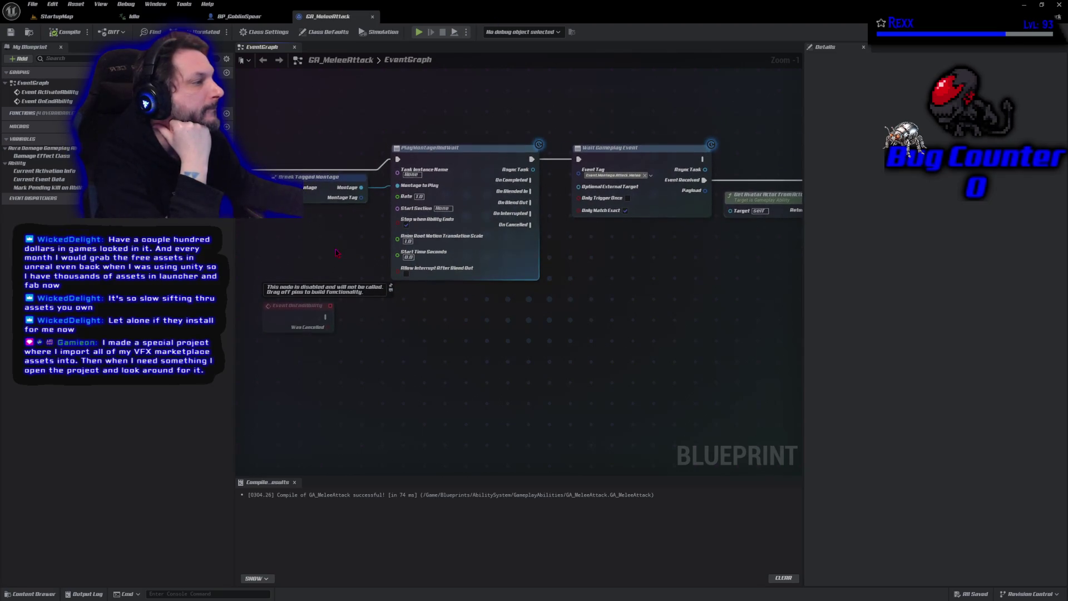
Step: Route the Montage Tag through two reroute nodes into Wait Gameplay Event's Event Tag
left_click_drag(362, 197, 393, 299)
type("rer")
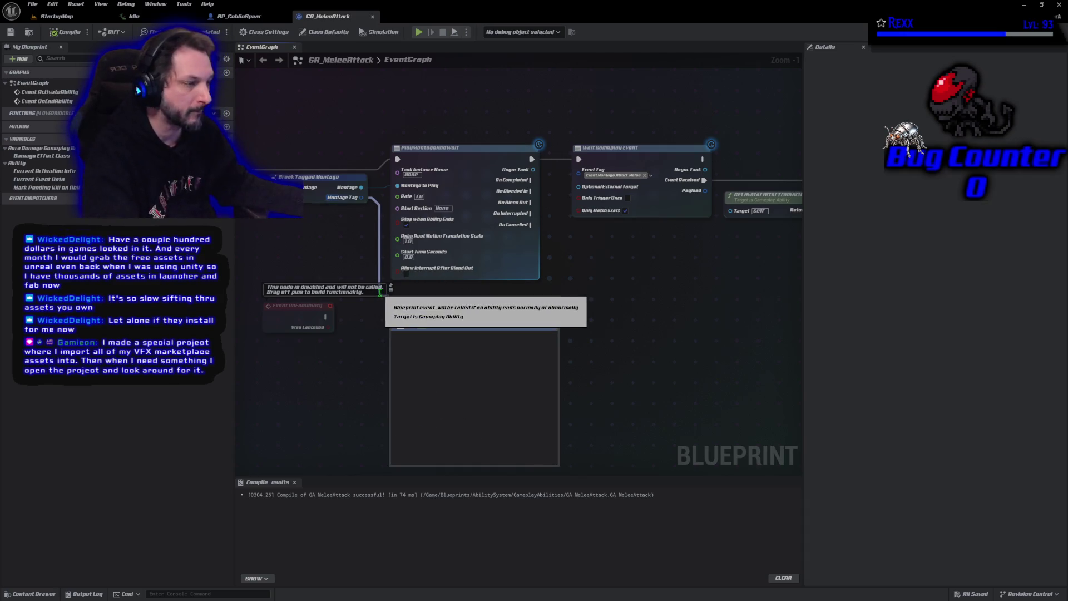
left_click(419, 326)
left_click_drag(394, 299, 535, 303)
type("rer")
left_click(587, 331)
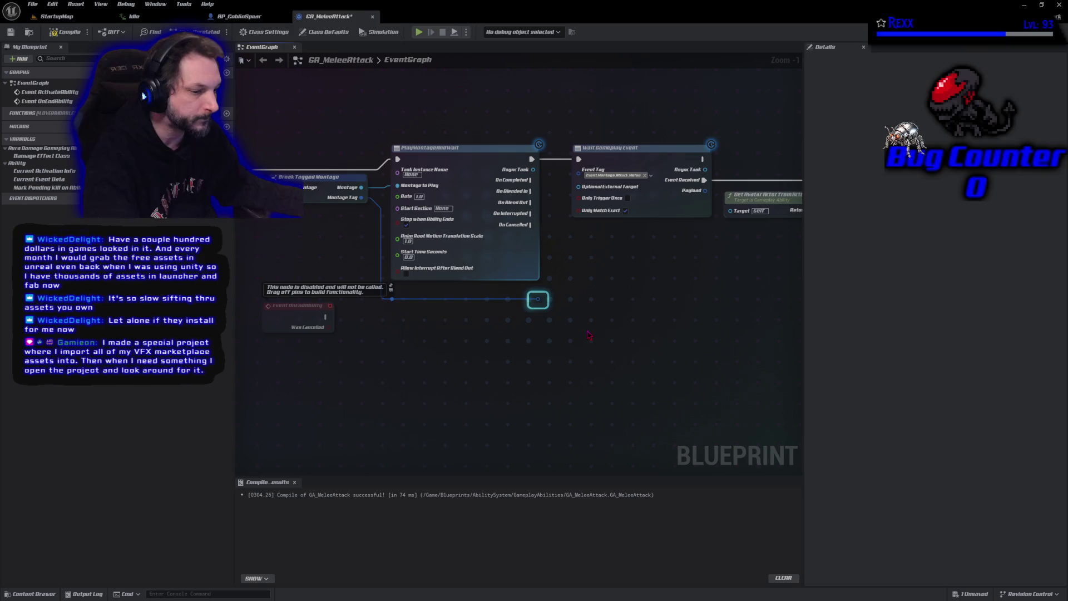
left_click_drag(543, 306, 578, 170)
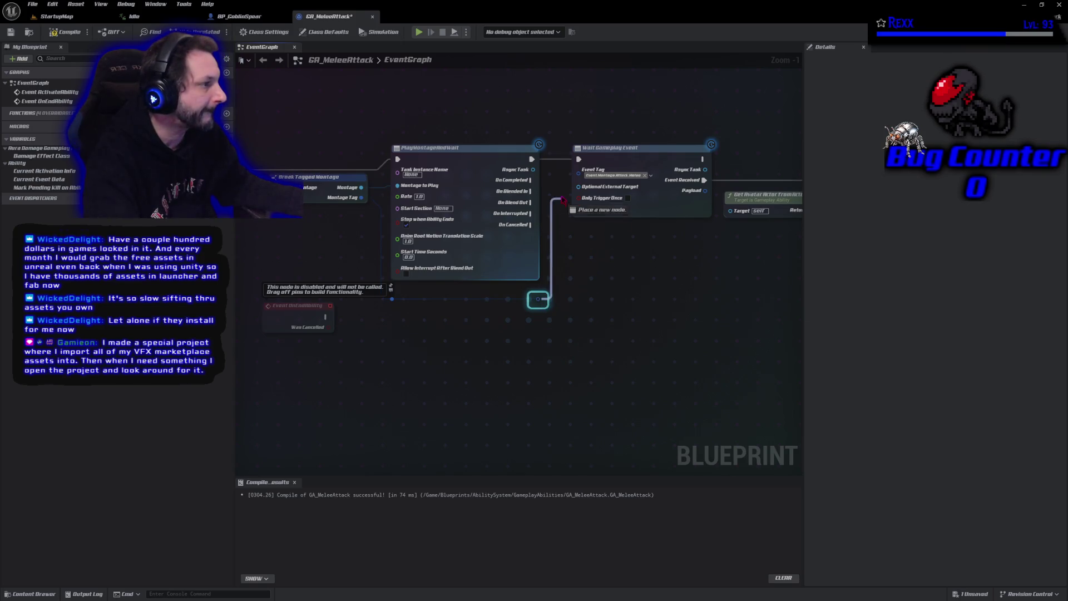
Step: Compile and save GA_MeleeAttack, then return to BP_GoblinSpear
left_click(69, 31)
left_click(497, 420)
key("ctrl+s")
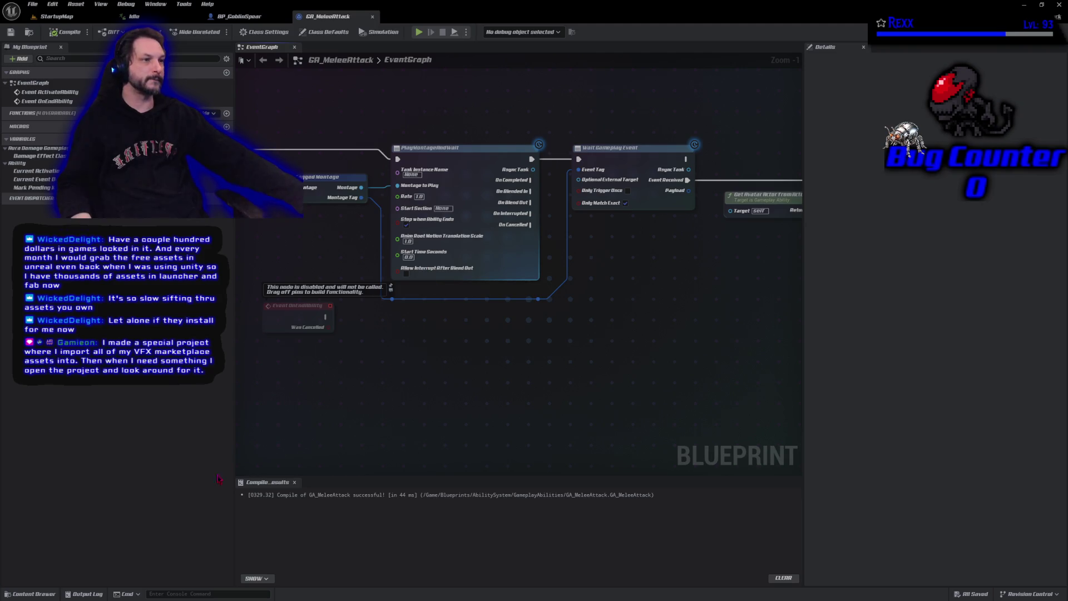
left_click(229, 18)
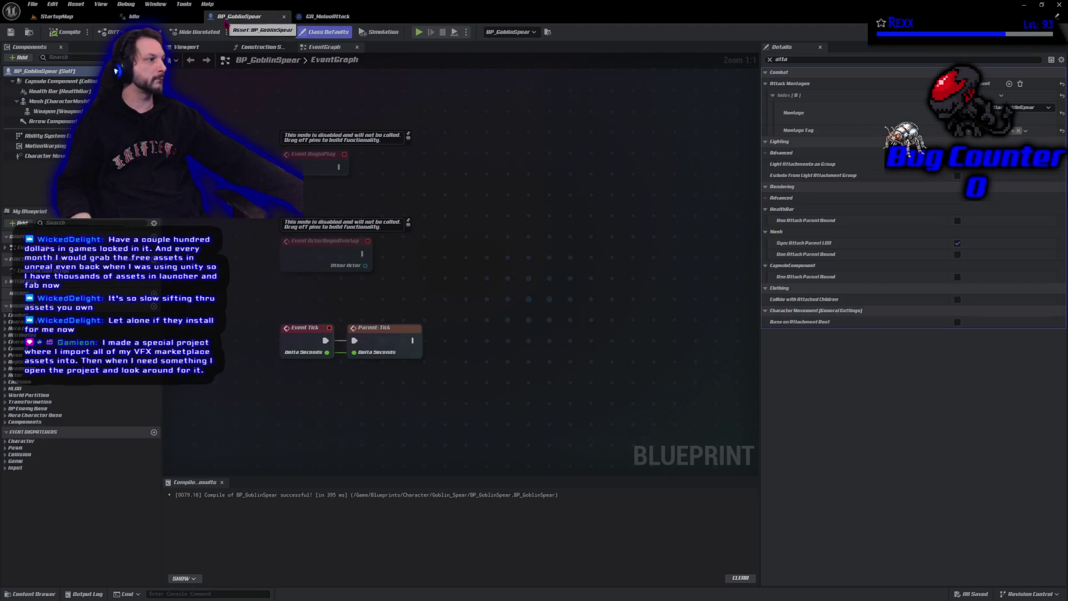
Step: Open AM_AttackGoblinSpear from the Content Drawer and select its montage notify
key("ctrl+space")
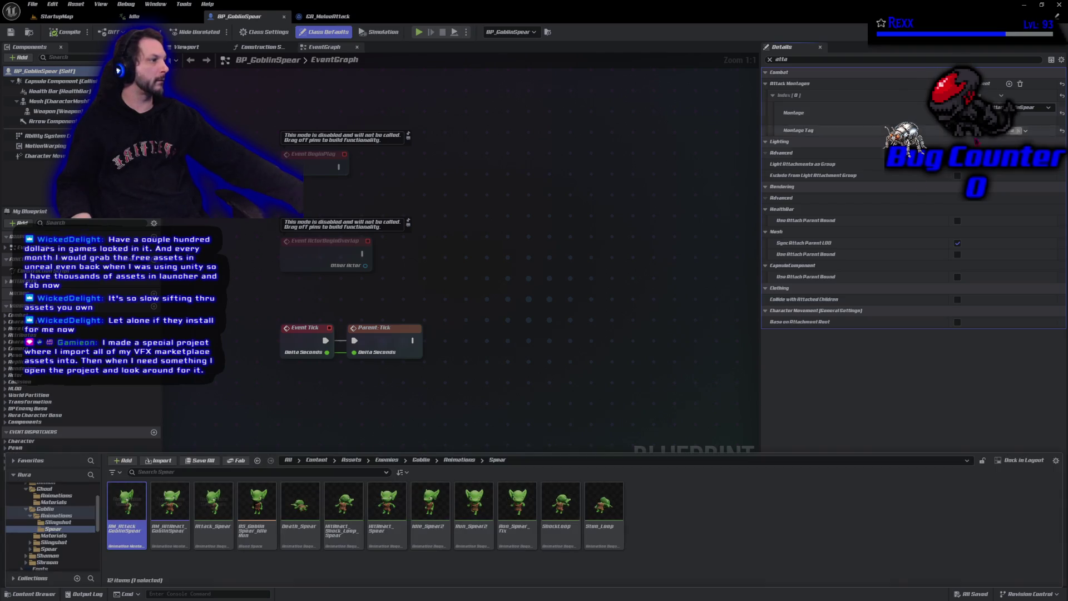
double_click(116, 511)
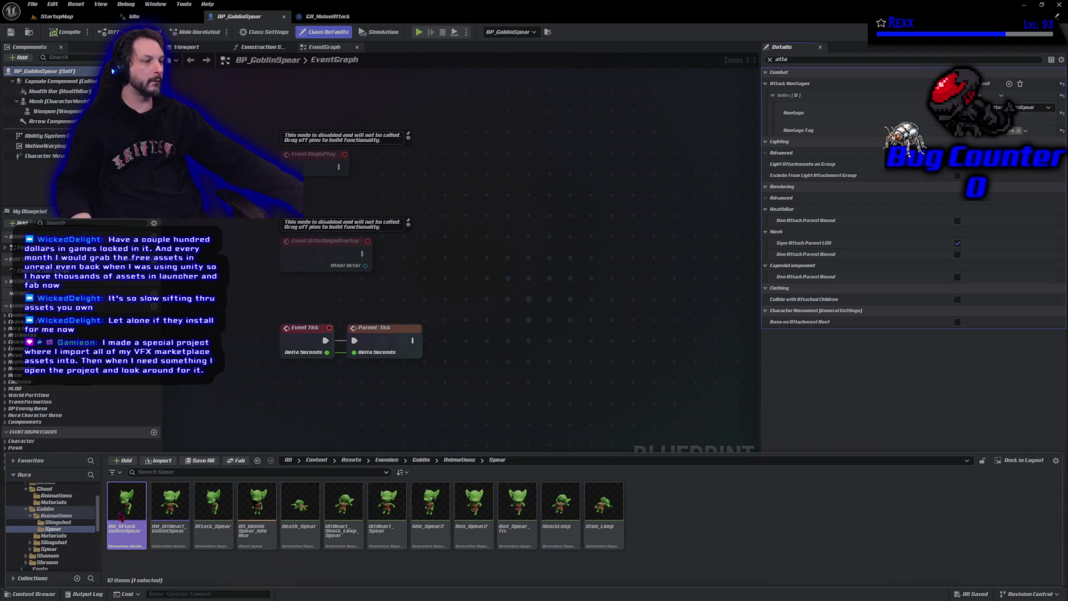
left_click(607, 516)
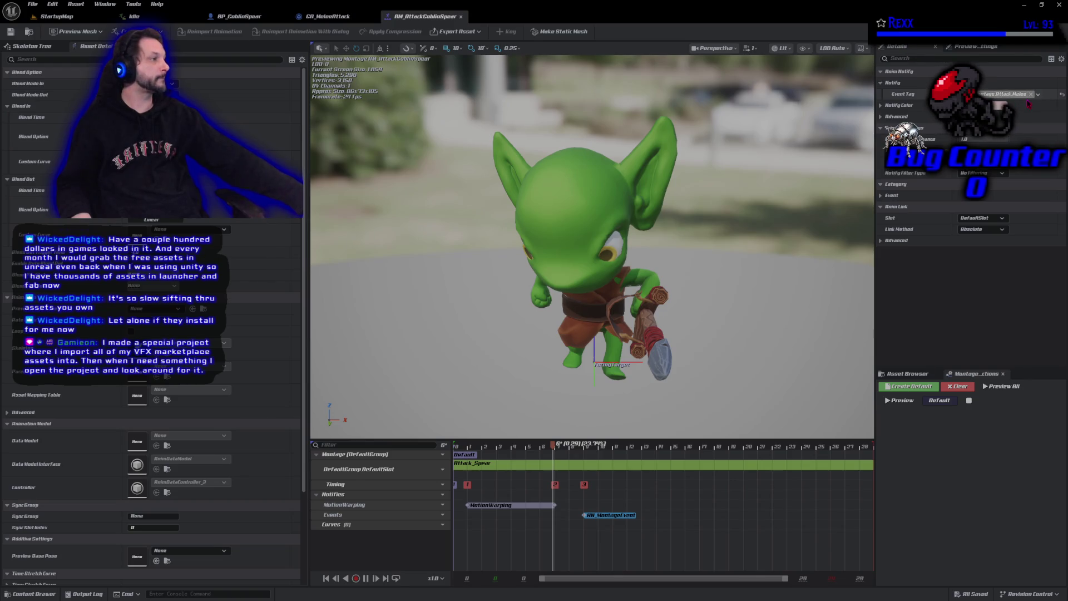
Step: Set the notify's Event Tag to Montage.Attack.Weapon and save the montage
left_click(1036, 94)
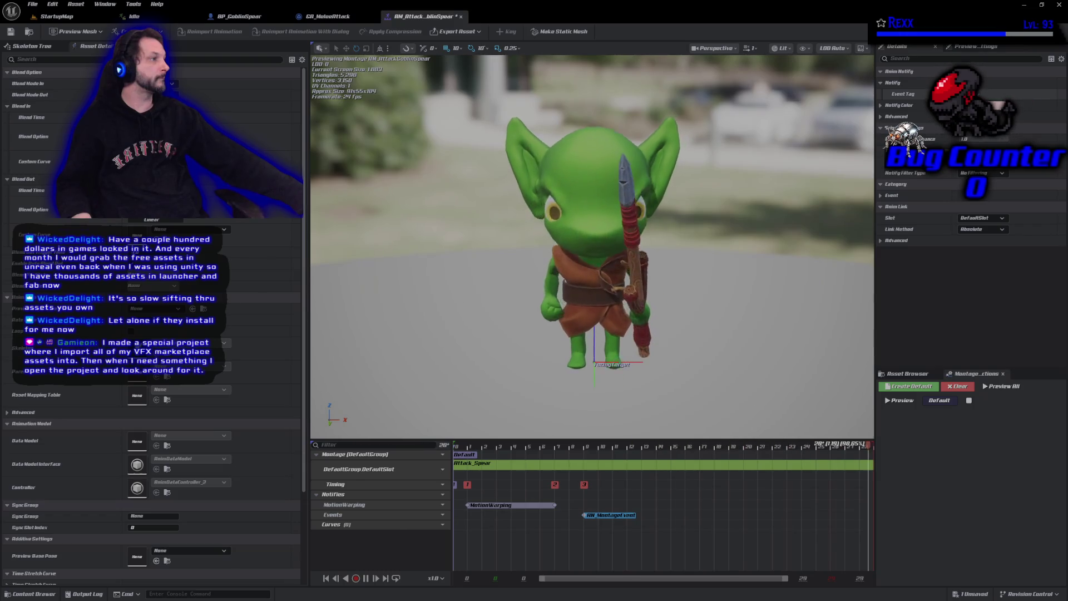
left_click(1005, 93)
left_click(950, 236)
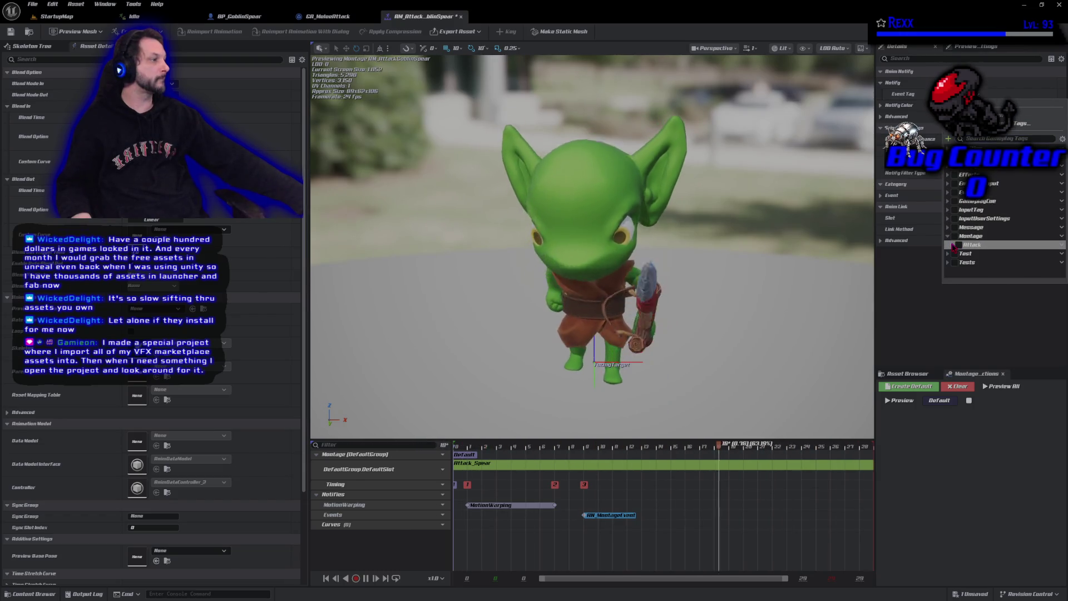
left_click(957, 245)
left_click(964, 272)
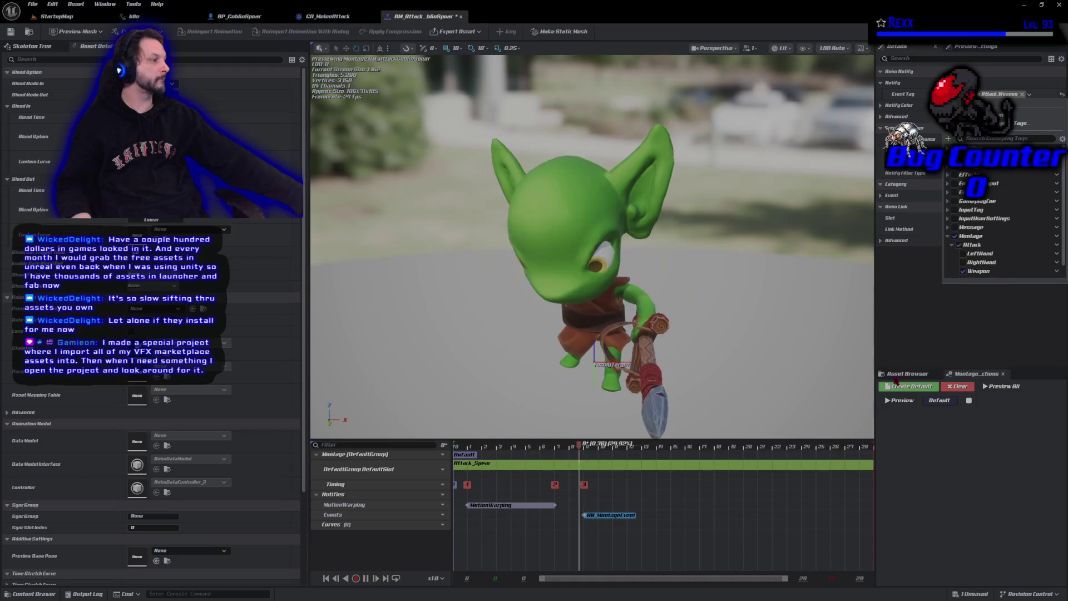
left_click(28, 31)
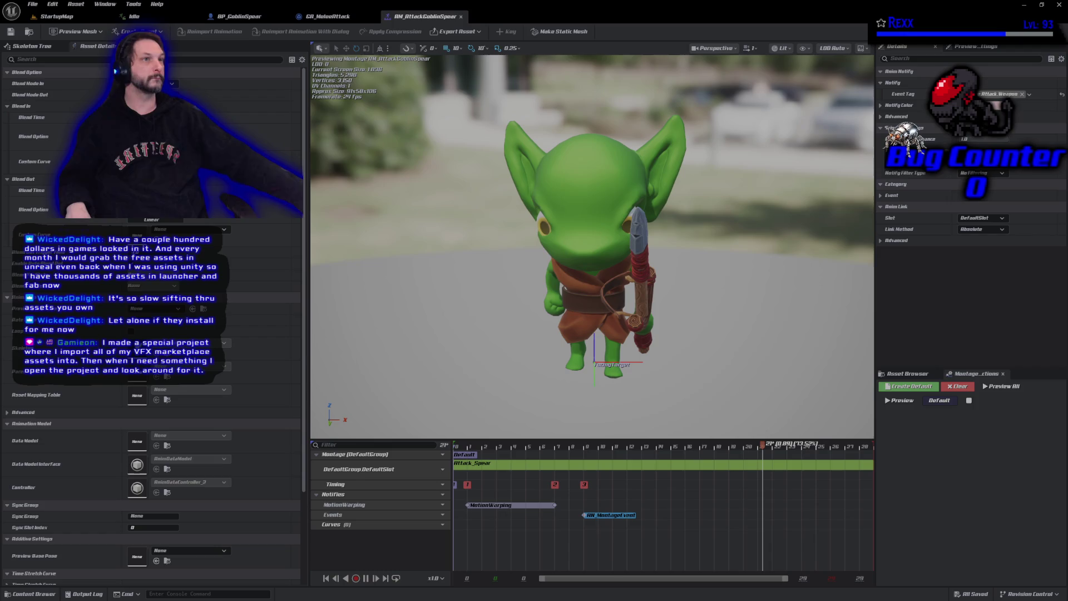
Step: Close the montage and switch to the StartupMap level
middle_click(410, 18)
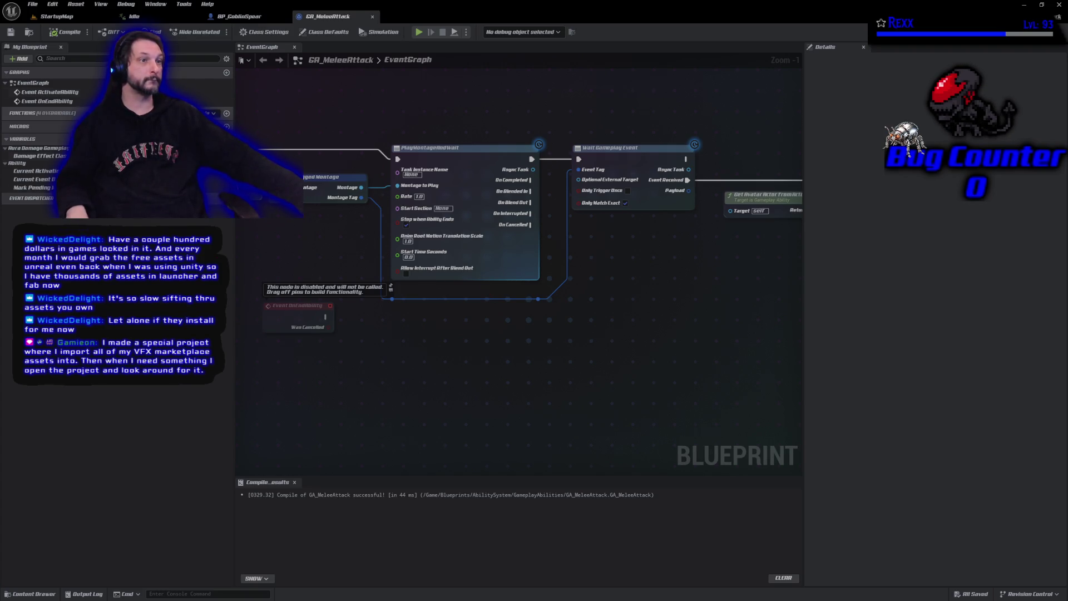
left_click(58, 16)
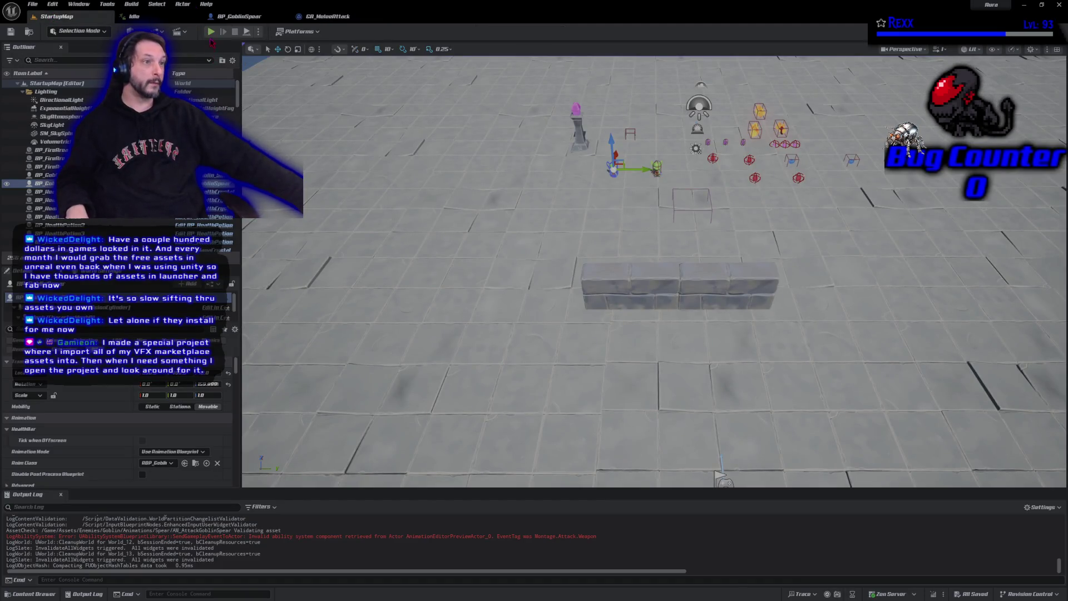
Step: Play-test the attacks against the goblins, stop the session, and switch to source control
left_click(211, 31)
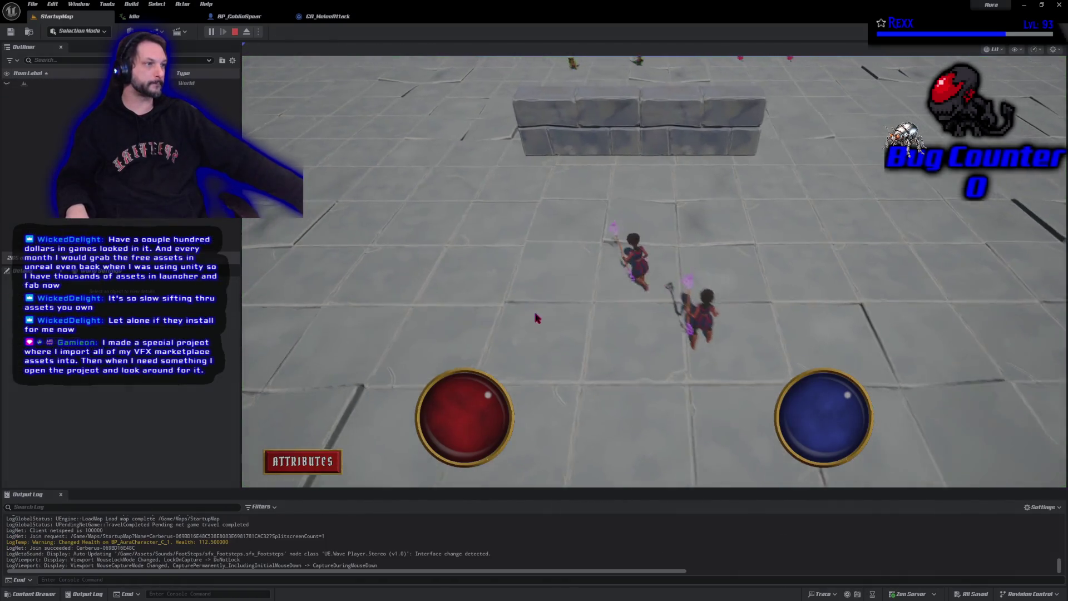
key("w+a")
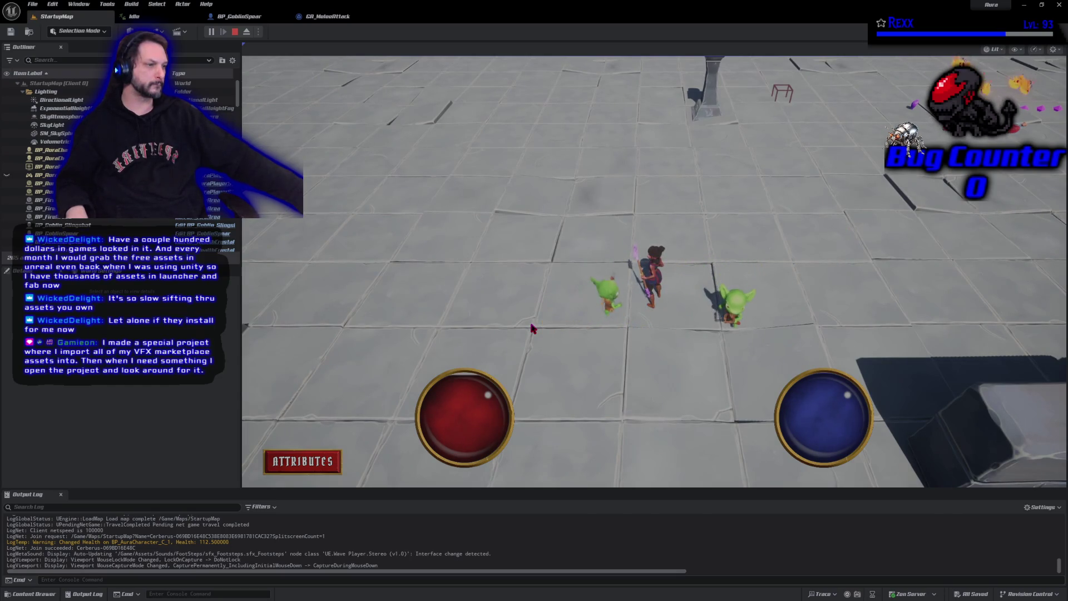
left_click(235, 31)
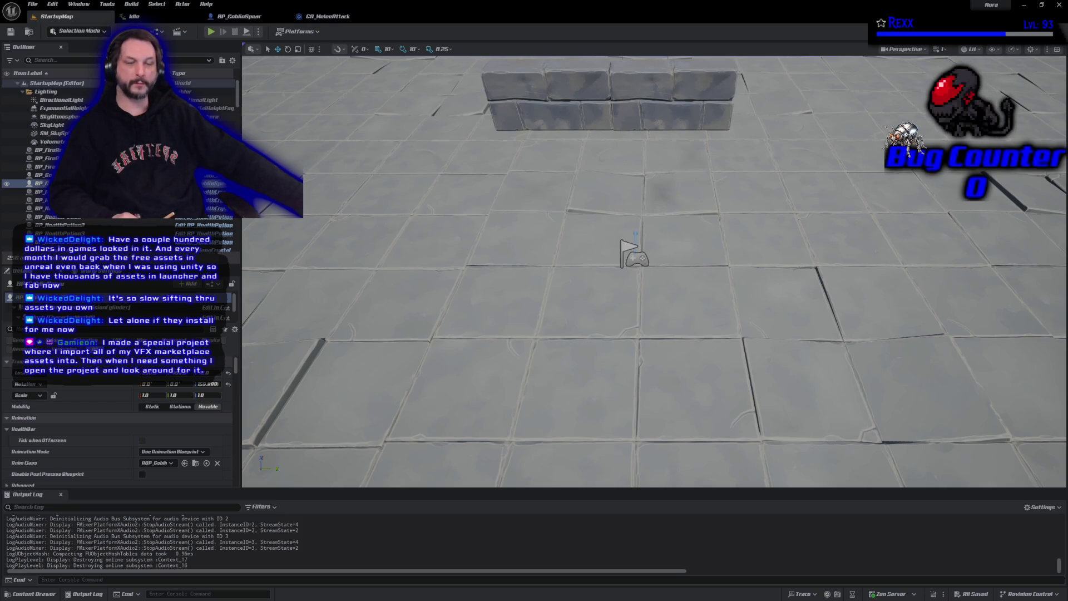
key("alt+Tab")
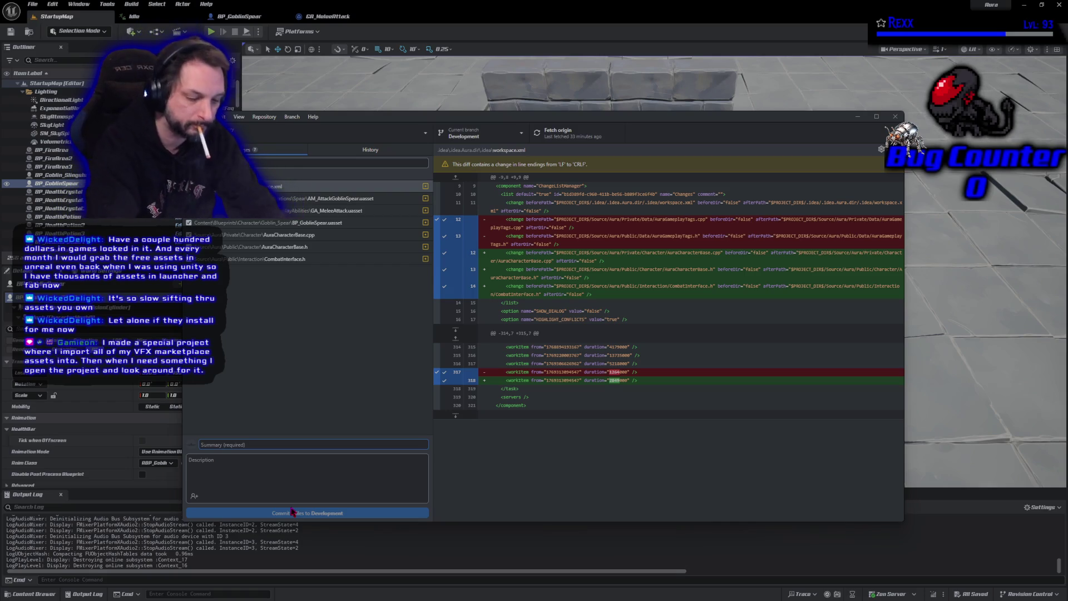
type("Tagged MOntage")
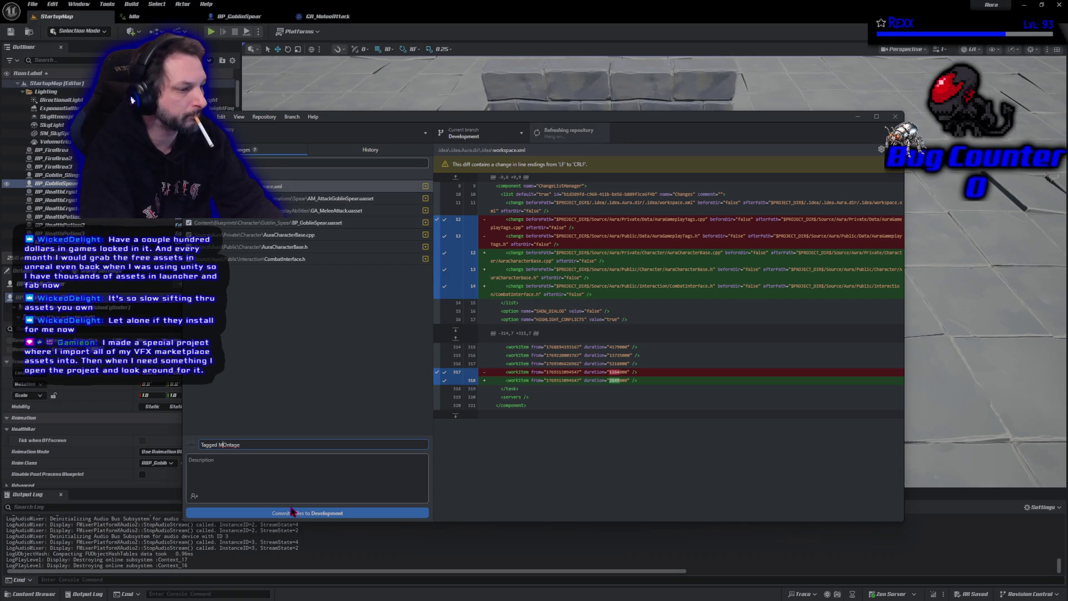
Step: Commit the changed files to Development with summary 'Tagged Montage' and push to origin
key("Left")
key("Left")
key("Left")
key("BackSpace")
type("o")
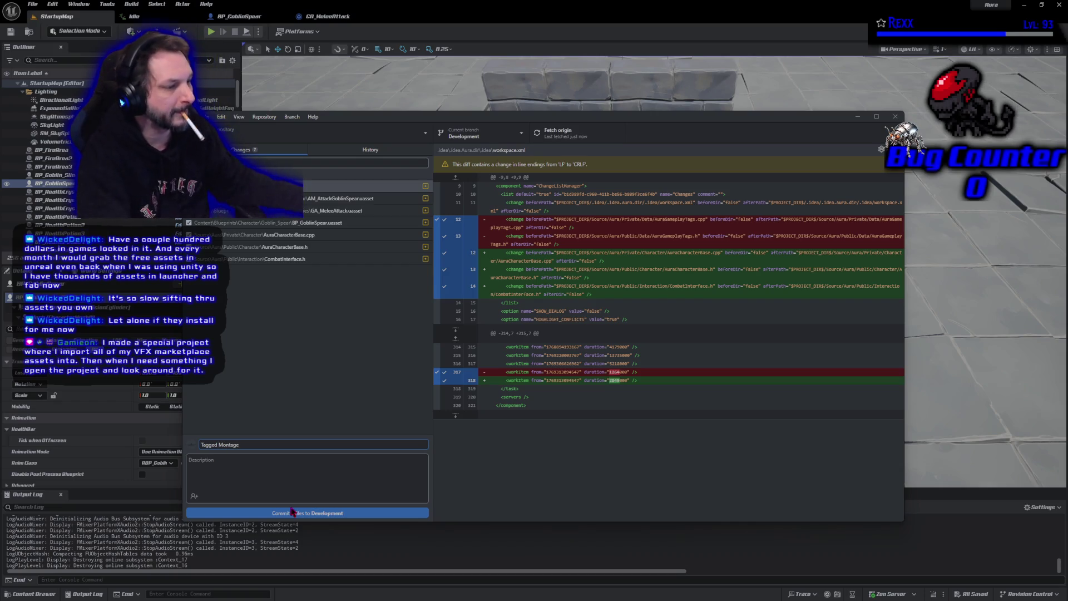
left_click(280, 513)
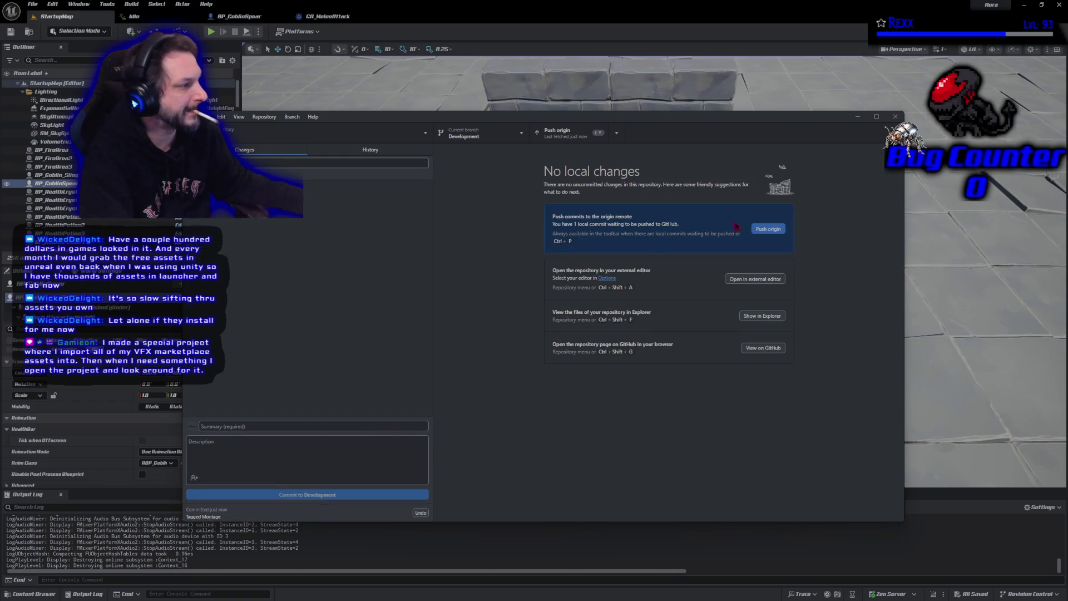
left_click(767, 229)
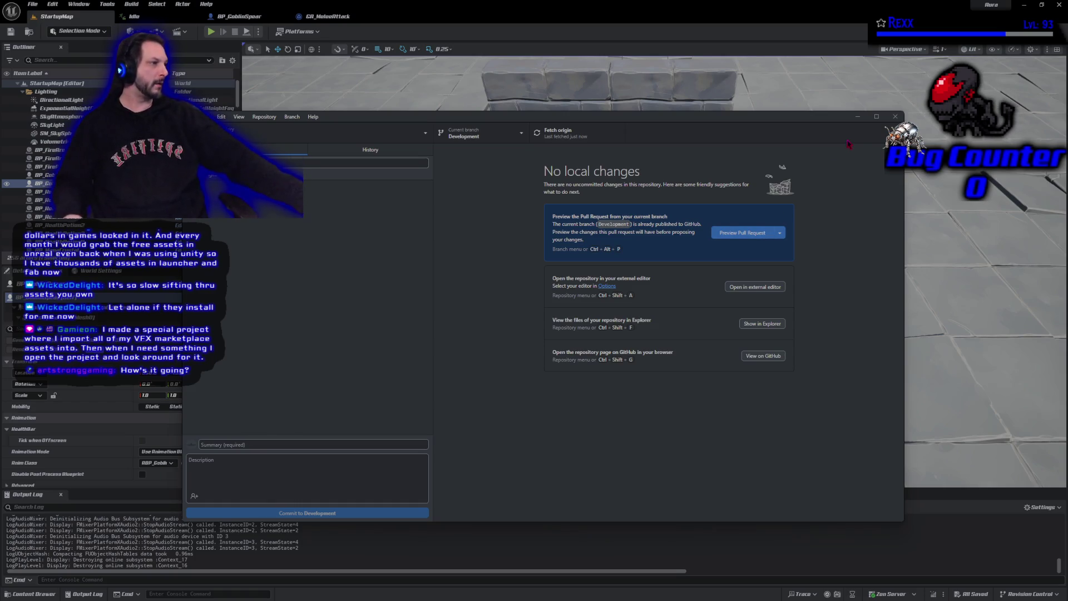
Step: Close GitHub Desktop and return to Rider
left_click(895, 116)
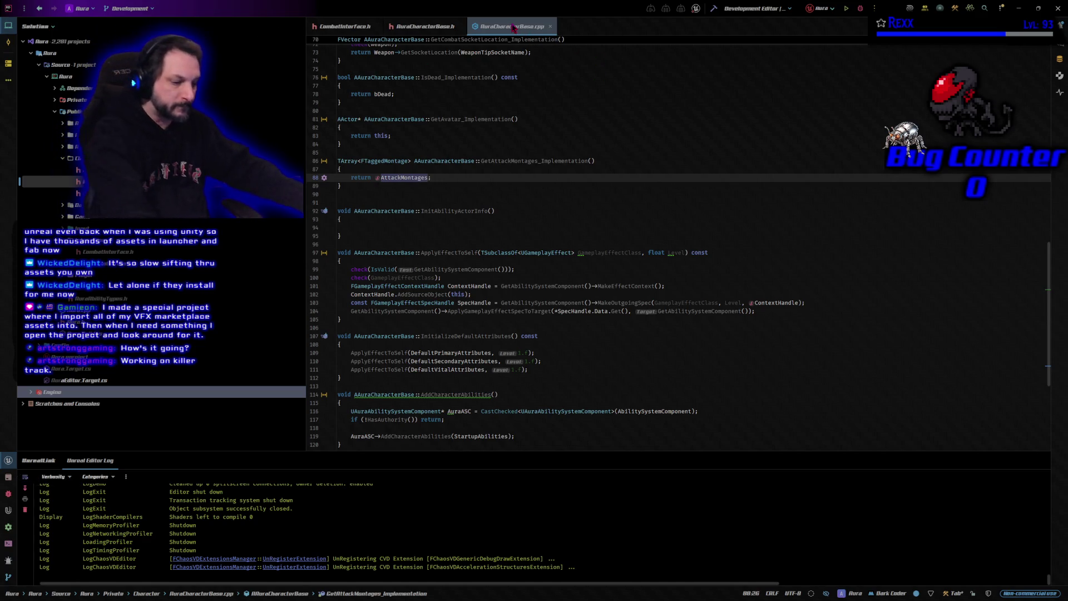
Step: Navigate to CombatInterface.h and .cpp, reorder the tabs, and show the GetAttackMontages declaration
key("ctrl+alt+Home")
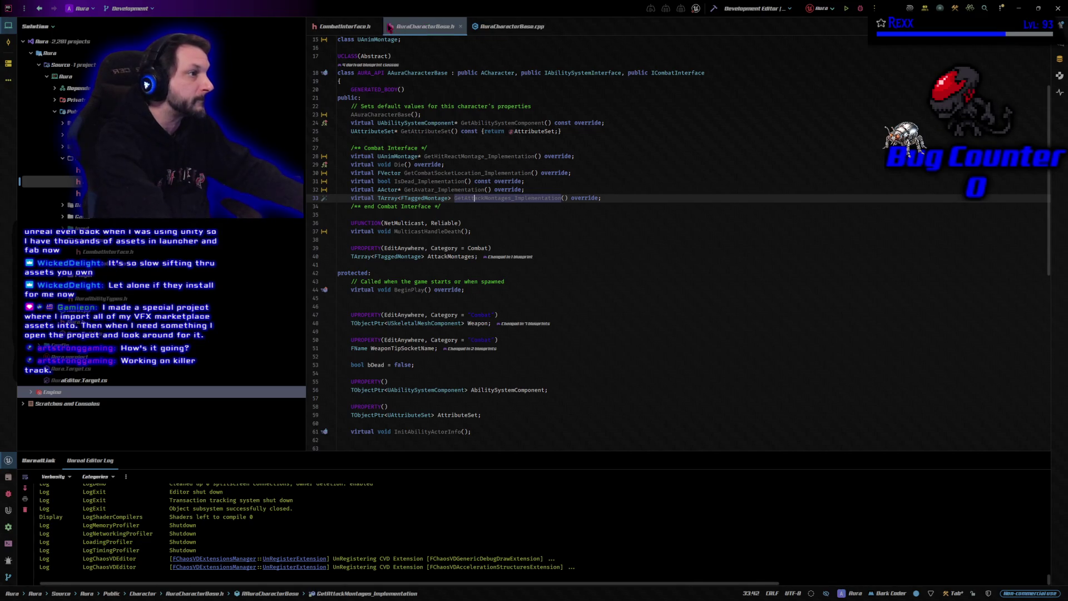
key("ctrl+u")
key("ctrl+alt+Home")
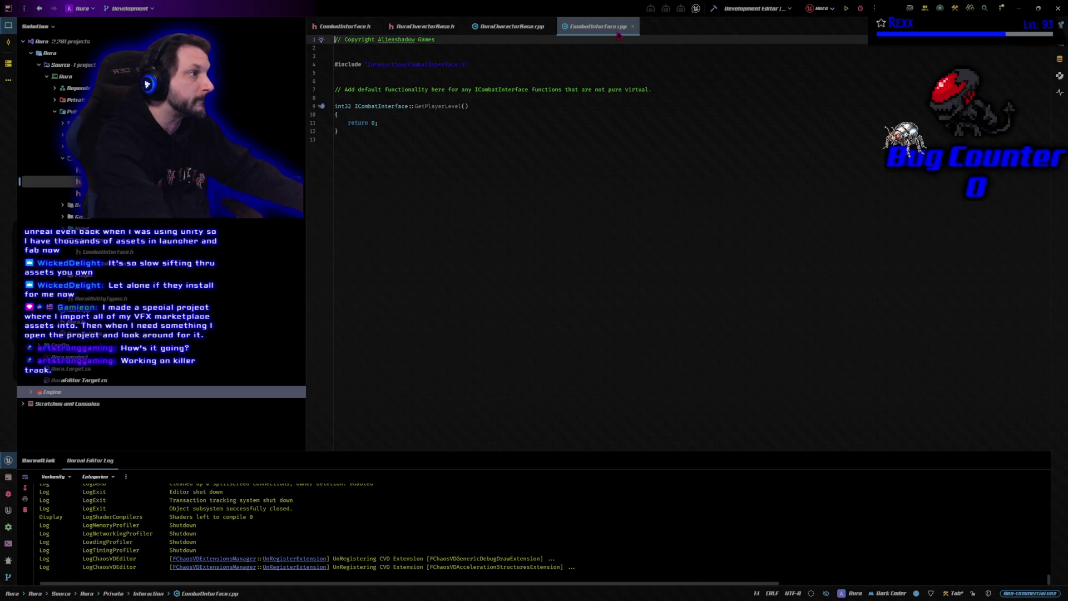
left_click_drag(597, 26, 415, 29)
left_click(415, 27)
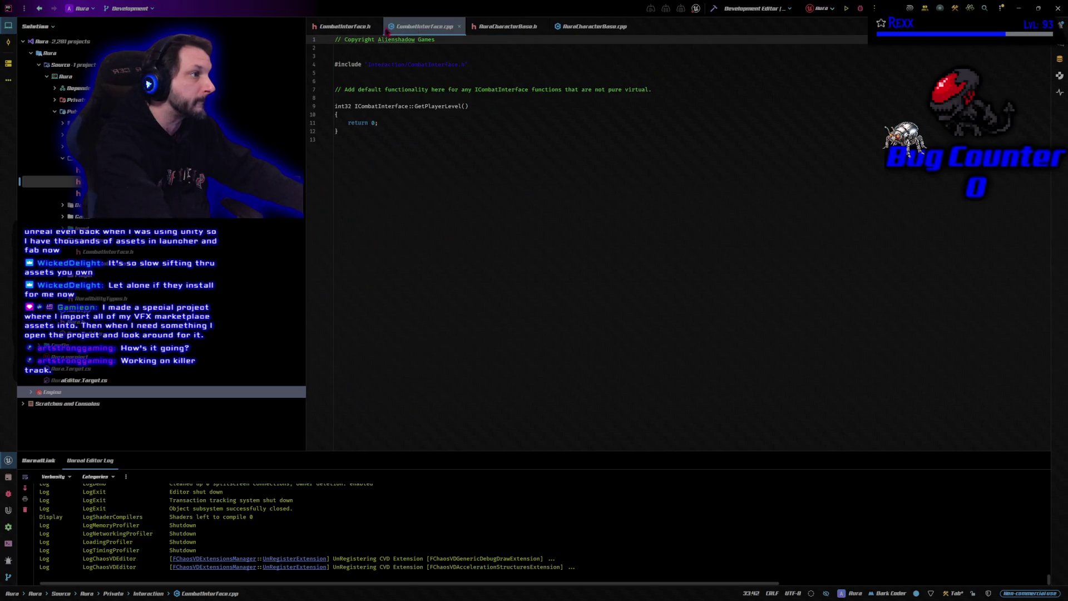
key("ctrl+alt+Home")
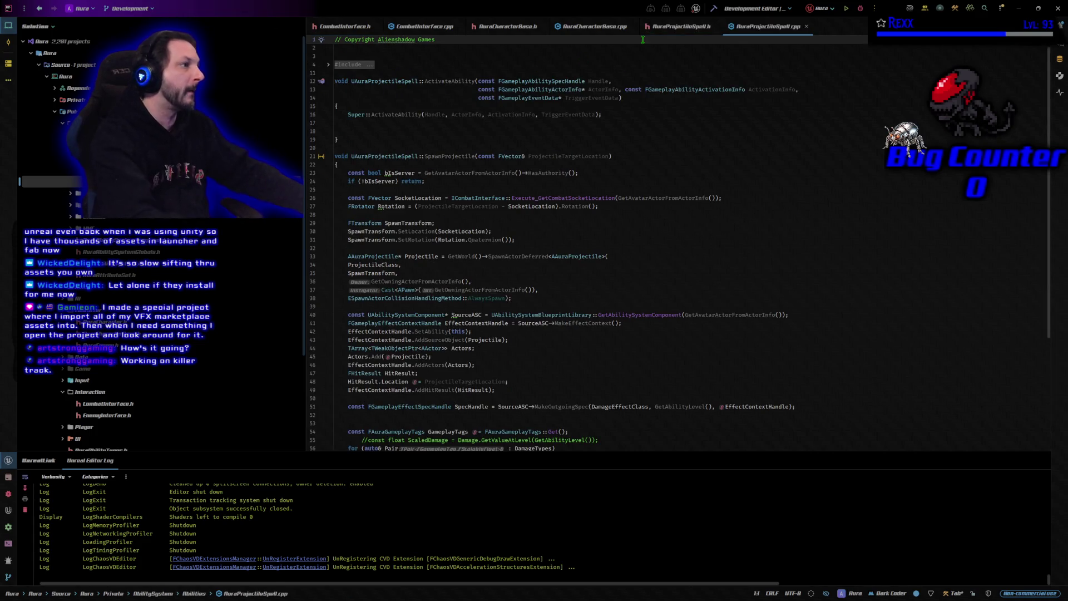
left_click(344, 26)
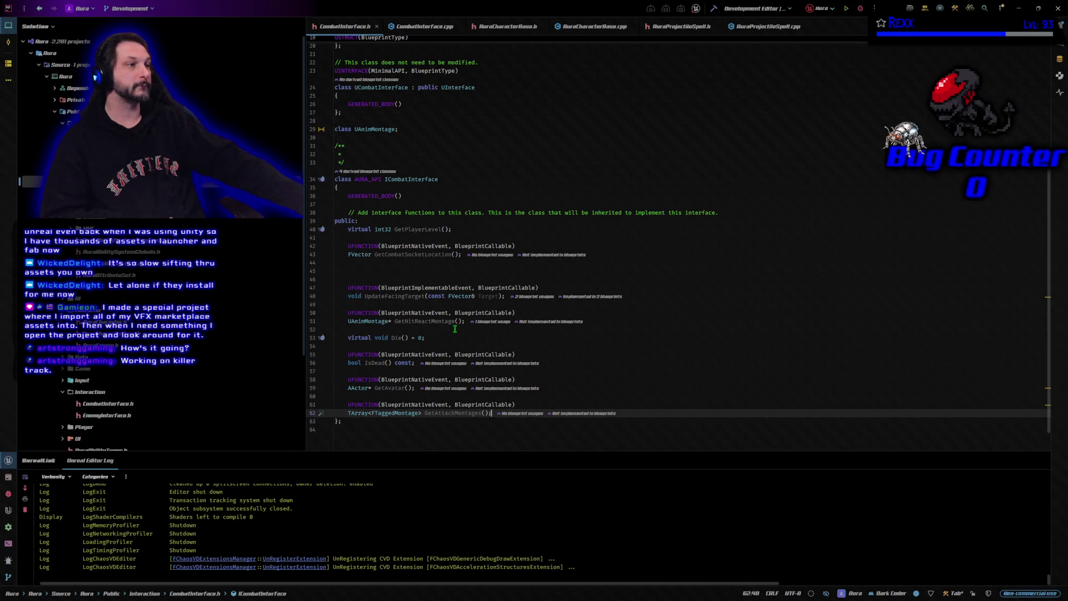
scroll(455, 328, "up", 2)
scroll(455, 327, "up", 2)
scroll(454, 325, "up", 2)
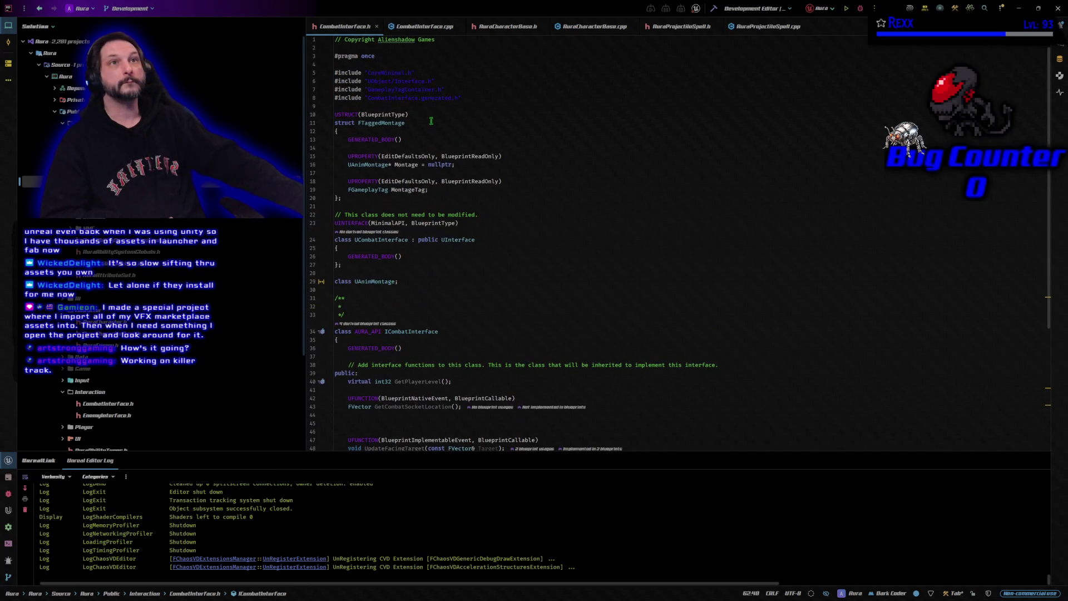
left_click(453, 197)
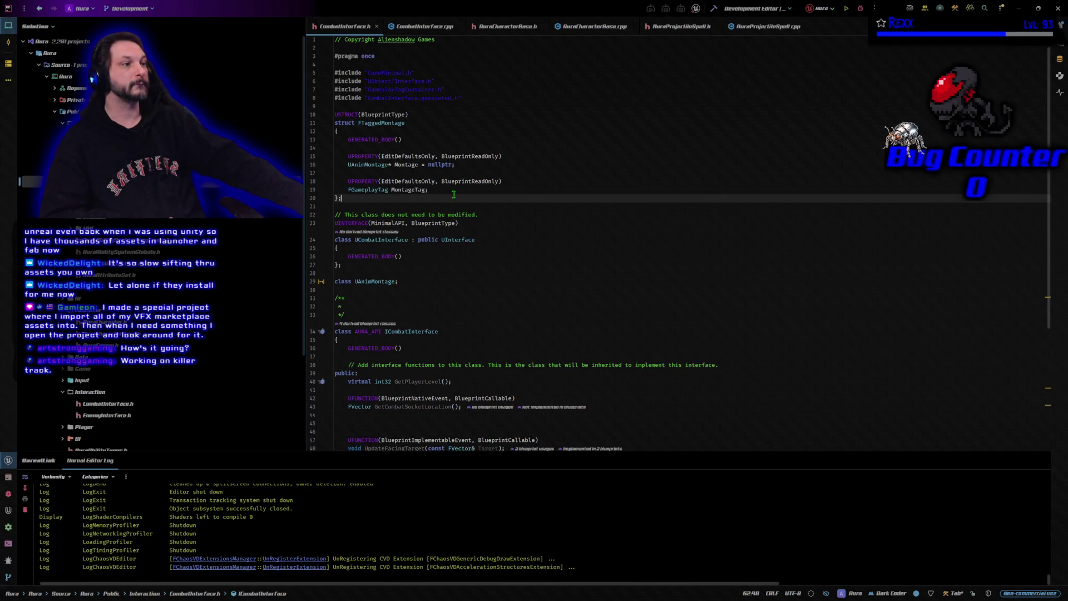
left_click(453, 188)
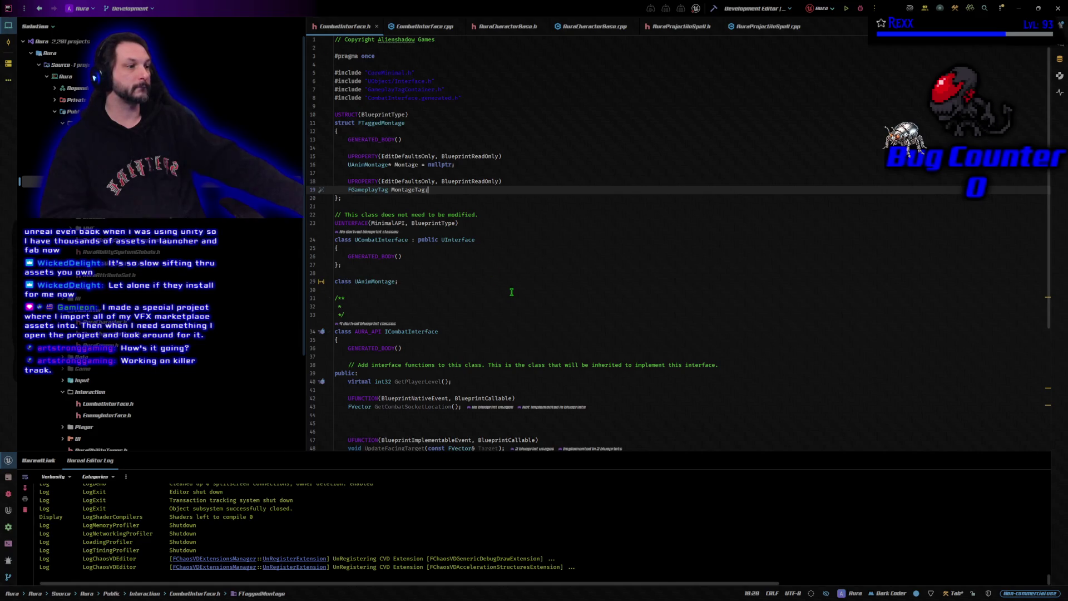
scroll(512, 276, "down", 3)
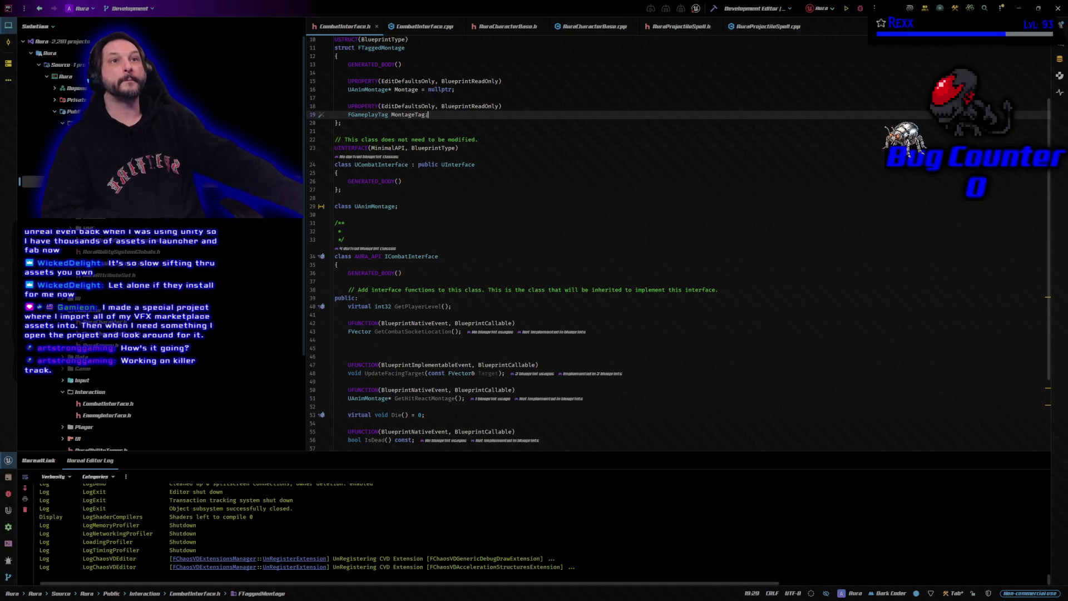
scroll(468, 261, "down", 4)
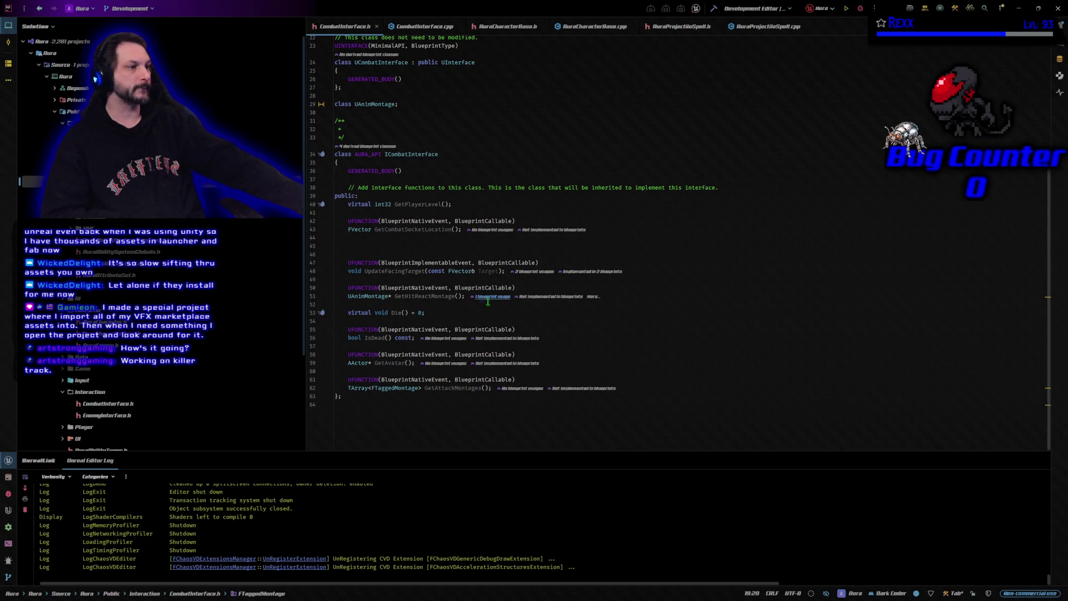
mouse_move(405, 331)
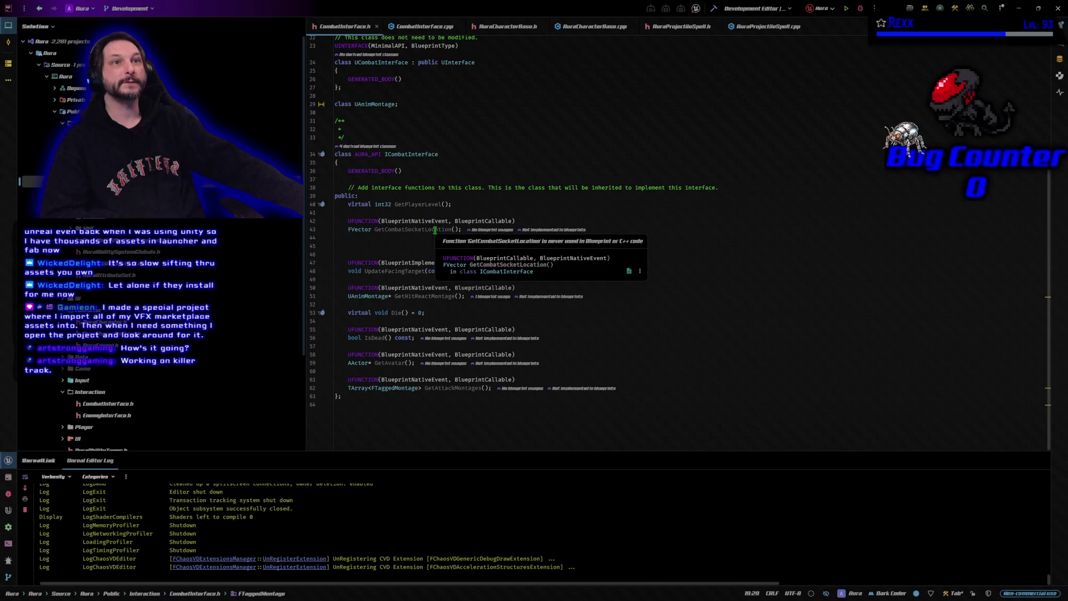
left_click(455, 230)
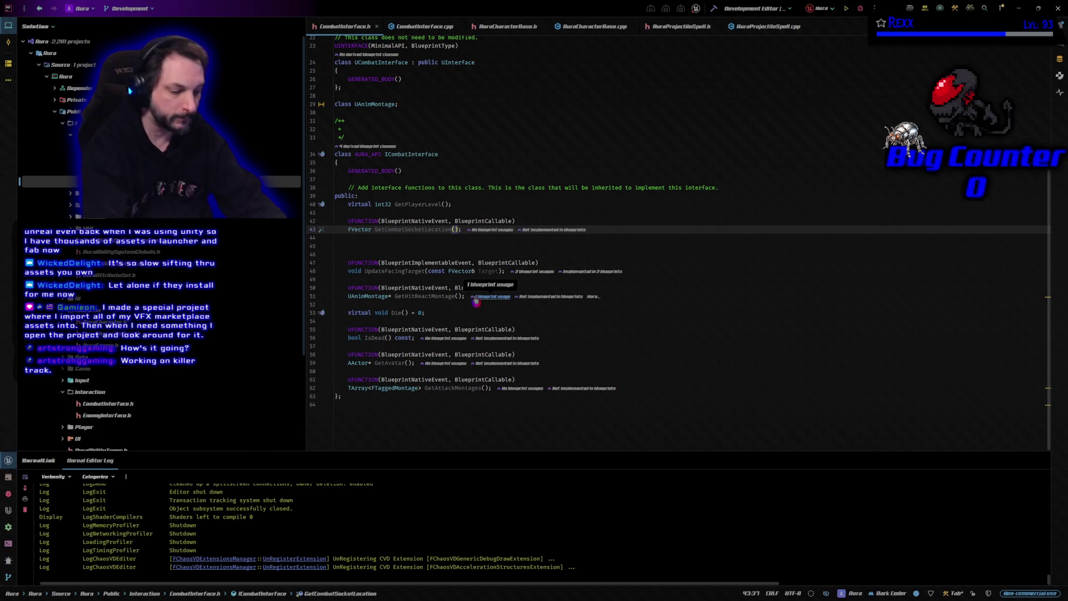
type("const FHitResult& Hit")
type("G")
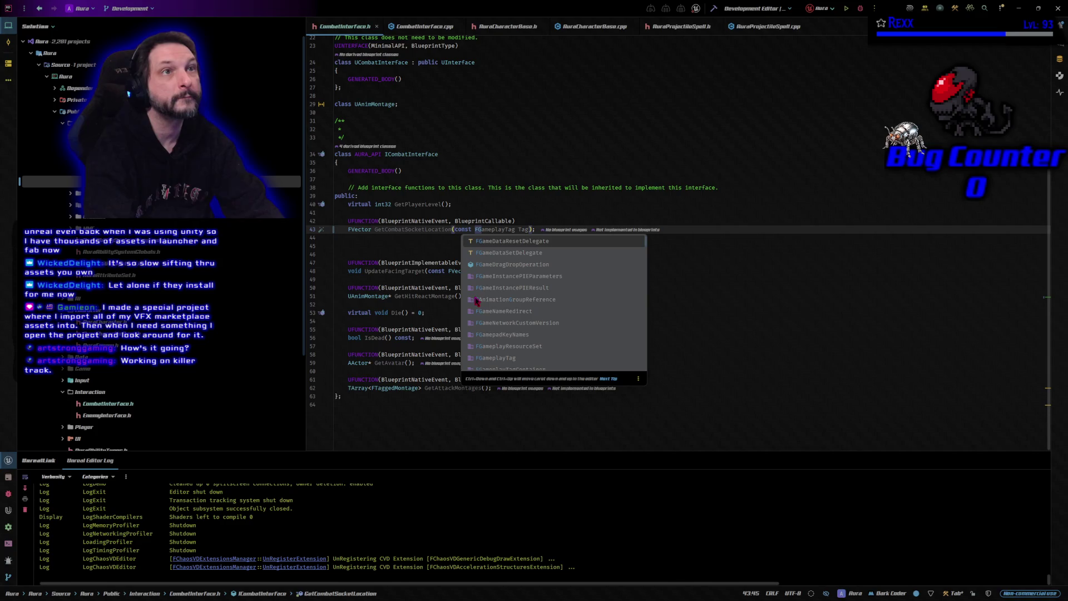
Step: Give GetCombatSocketLocation a const FGameplayTag& MontageTag parameter, then return to AuraCharacterBase.h
key("Escape")
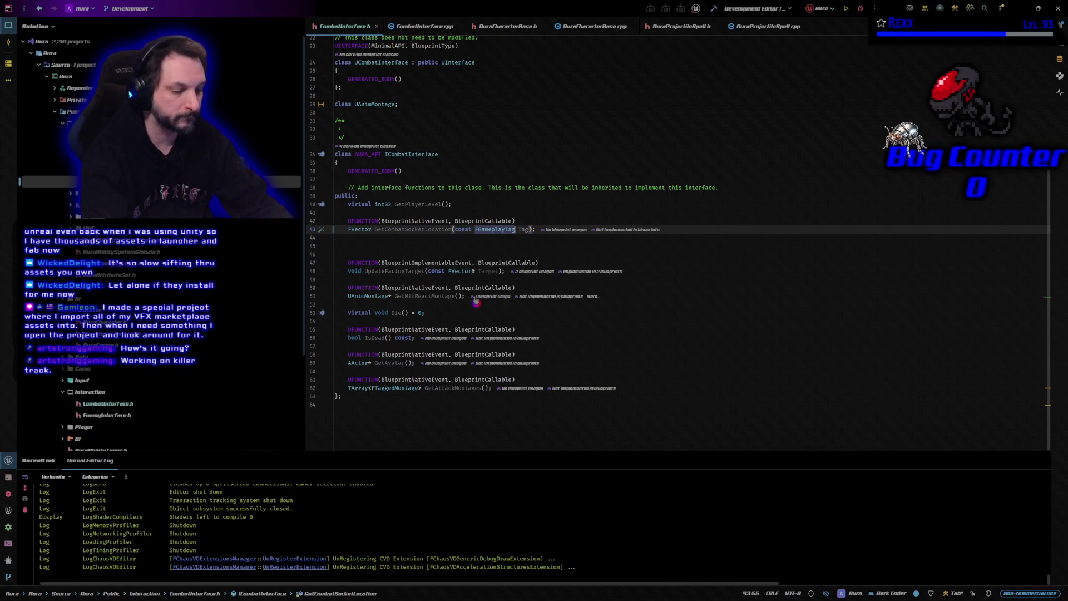
type("&")
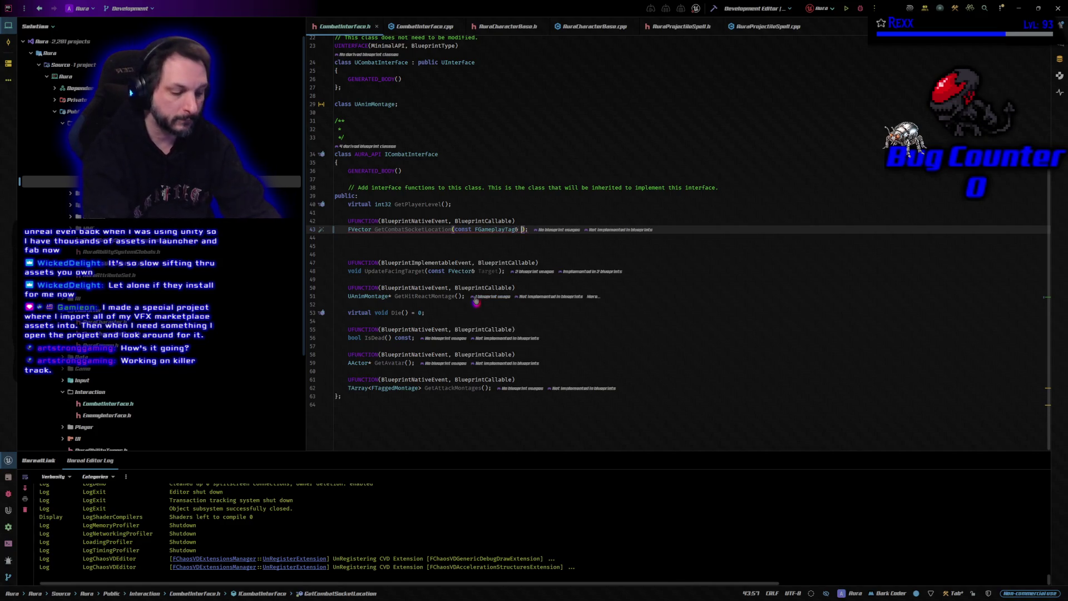
key("Return")
type("MontageTag")
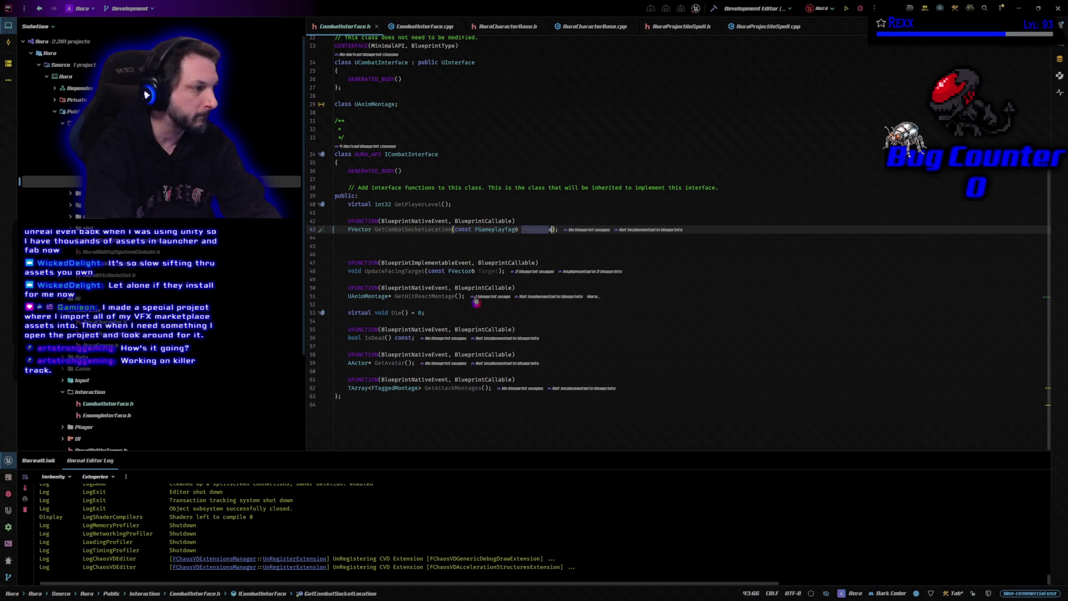
key("Return")
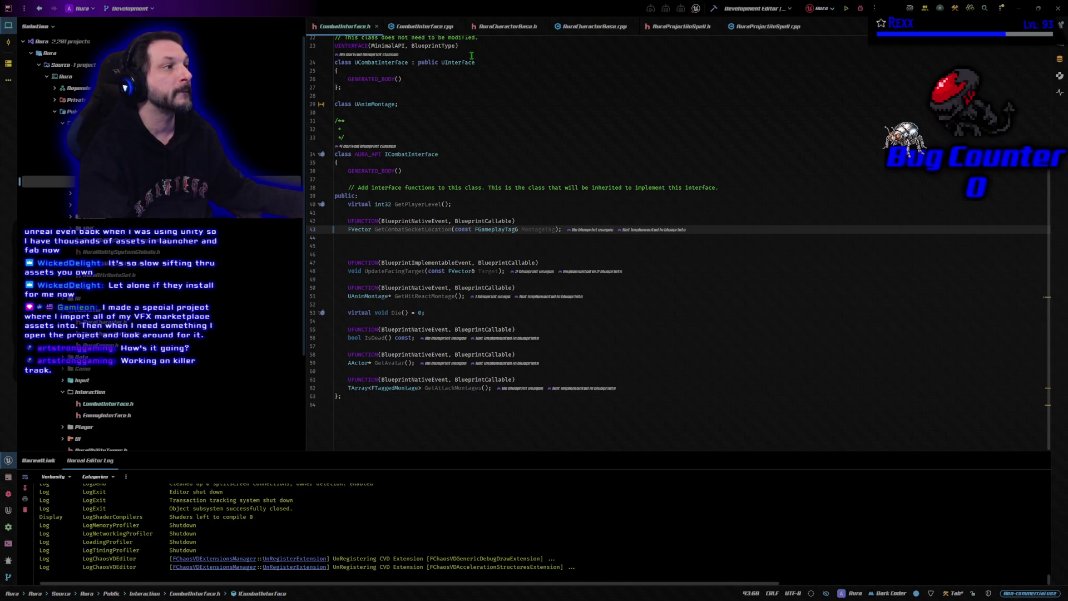
left_click(502, 32)
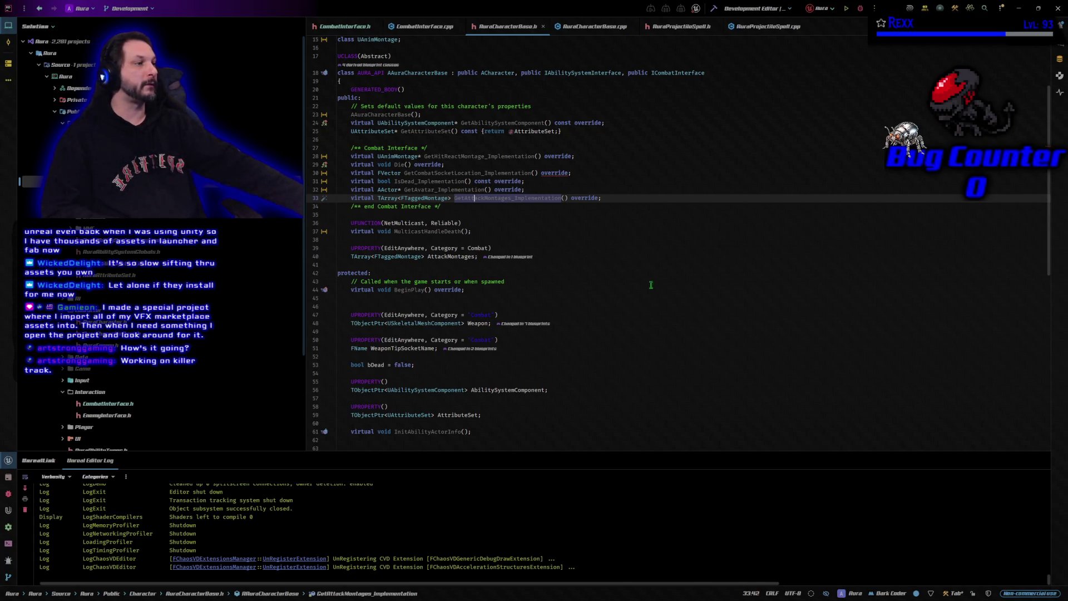
Step: Add a const FGameplayTag& MontageTag parameter to the GetCombatSocketLocation_Implementation declaration
left_click(535, 173)
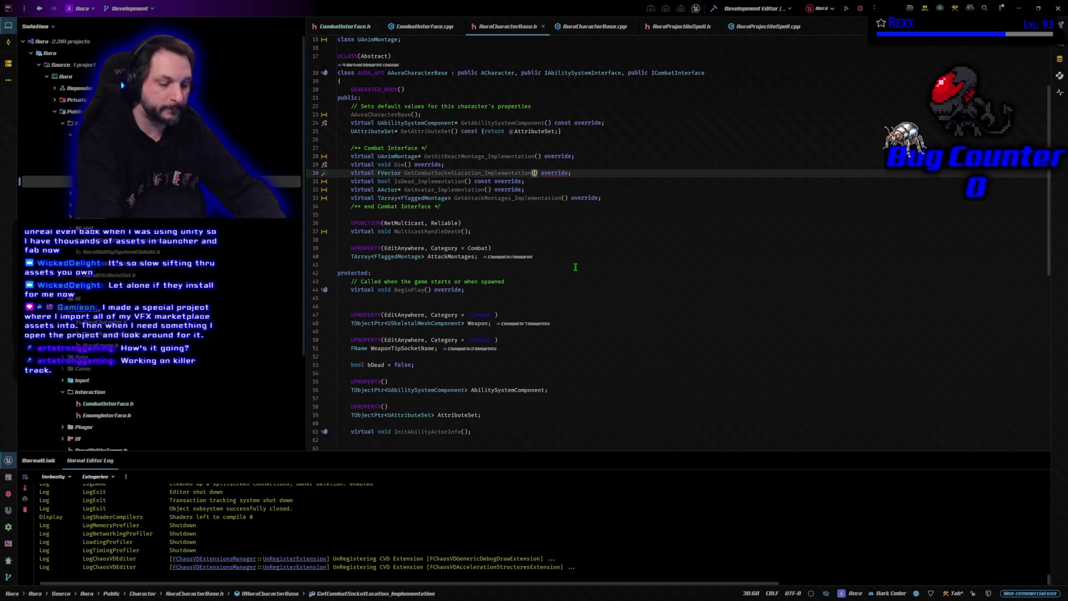
type("const")
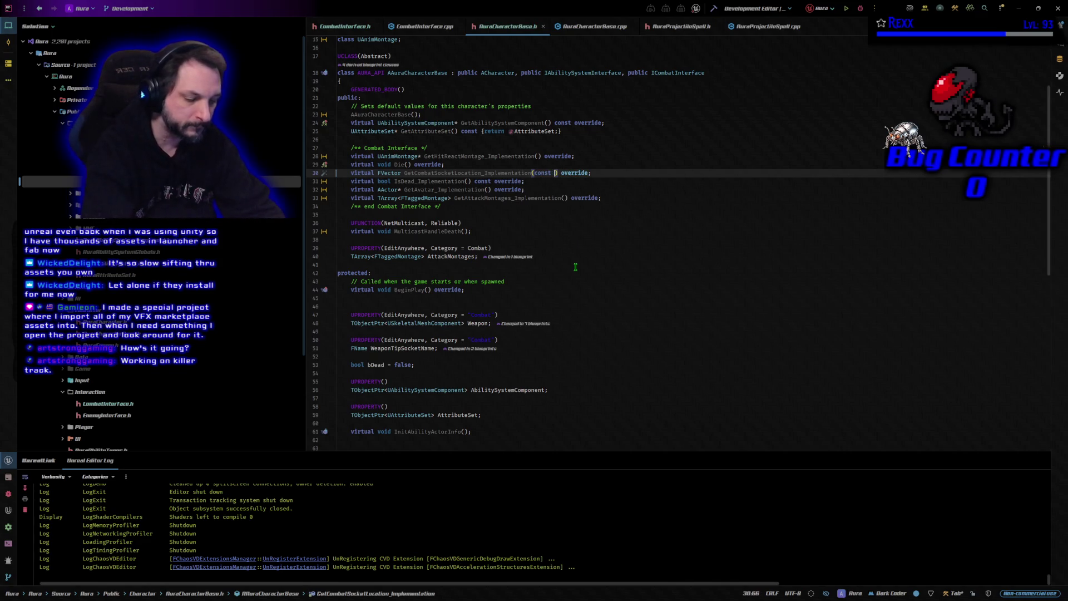
type(" FGame")
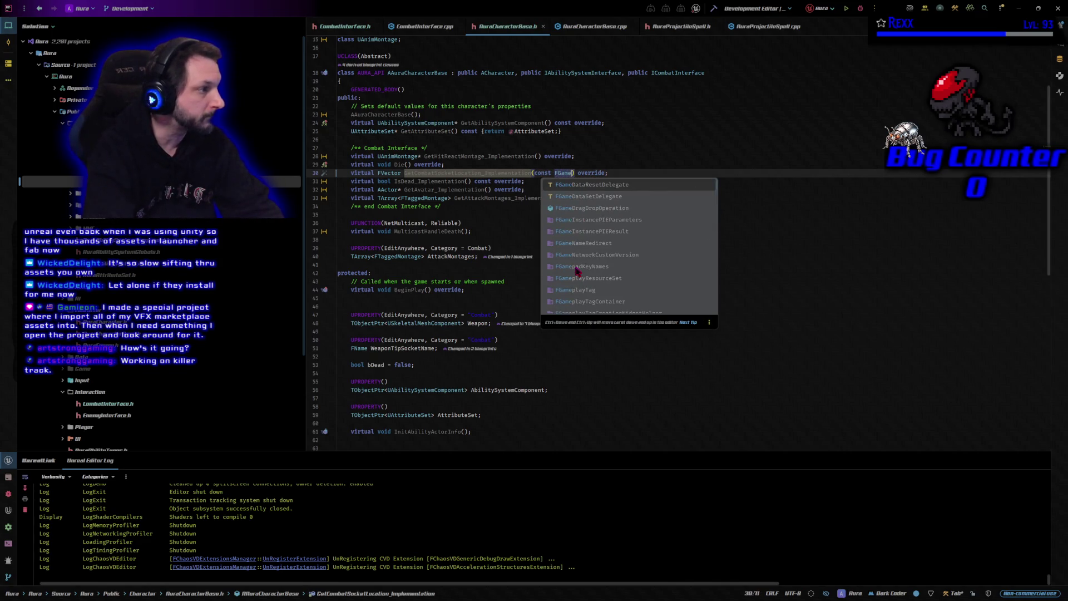
type("playTag")
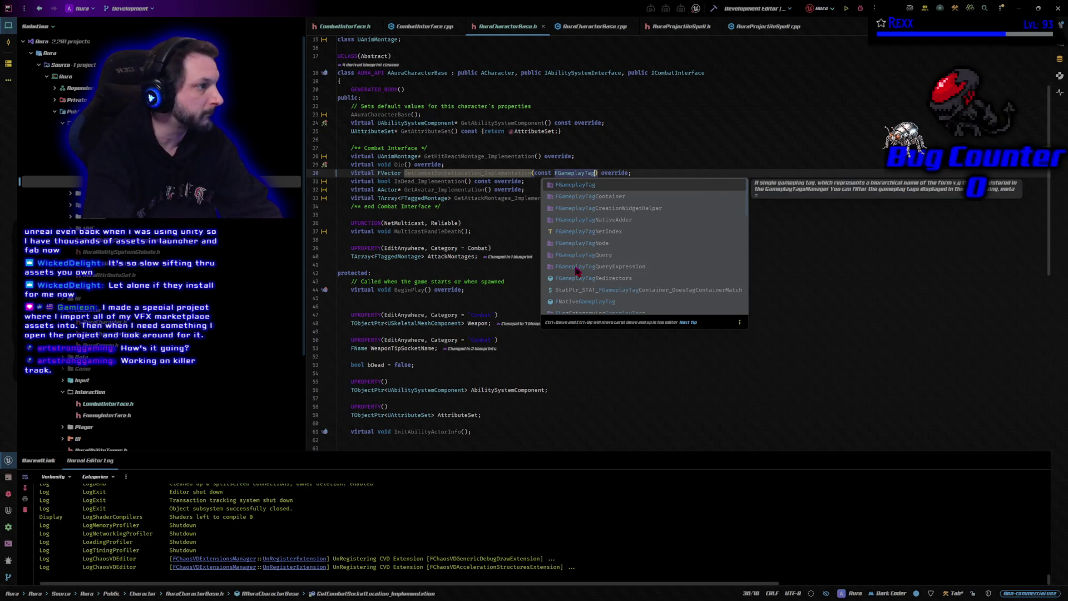
type("& M")
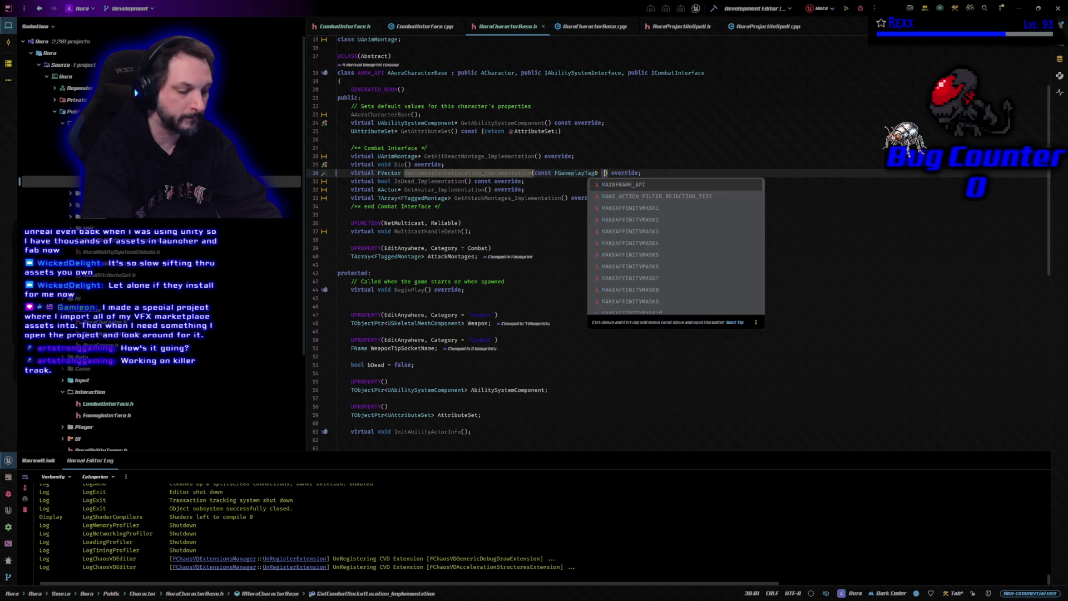
key("Return")
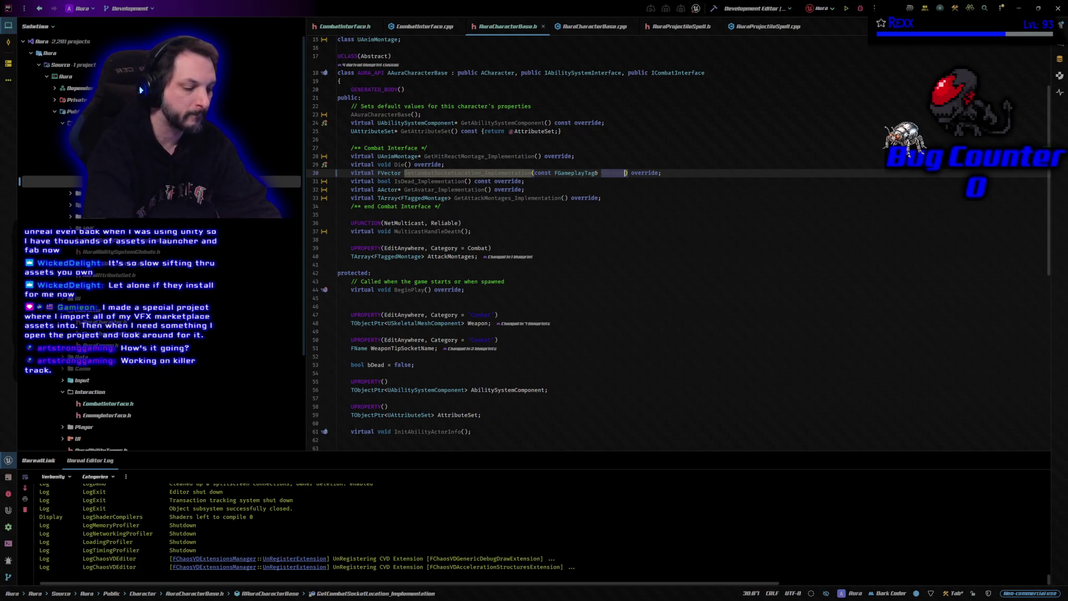
type("ageTa")
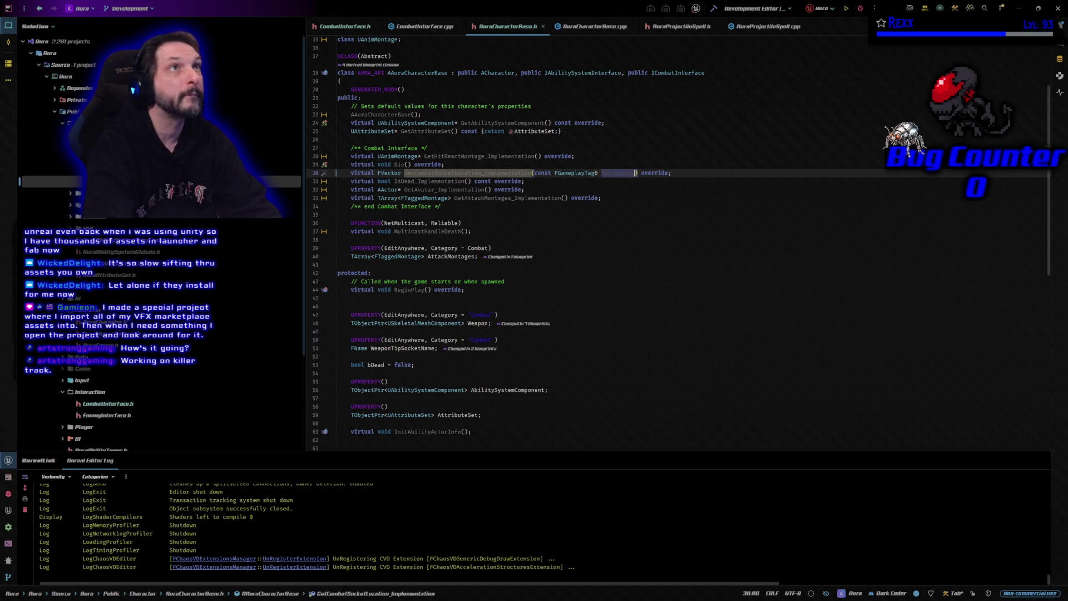
type("g")
key("ctrl+shift+Left")
key("ctrl+shift+Left")
key("ctrl+shift+Left")
key("ctrl+shift+Left")
key("Right")
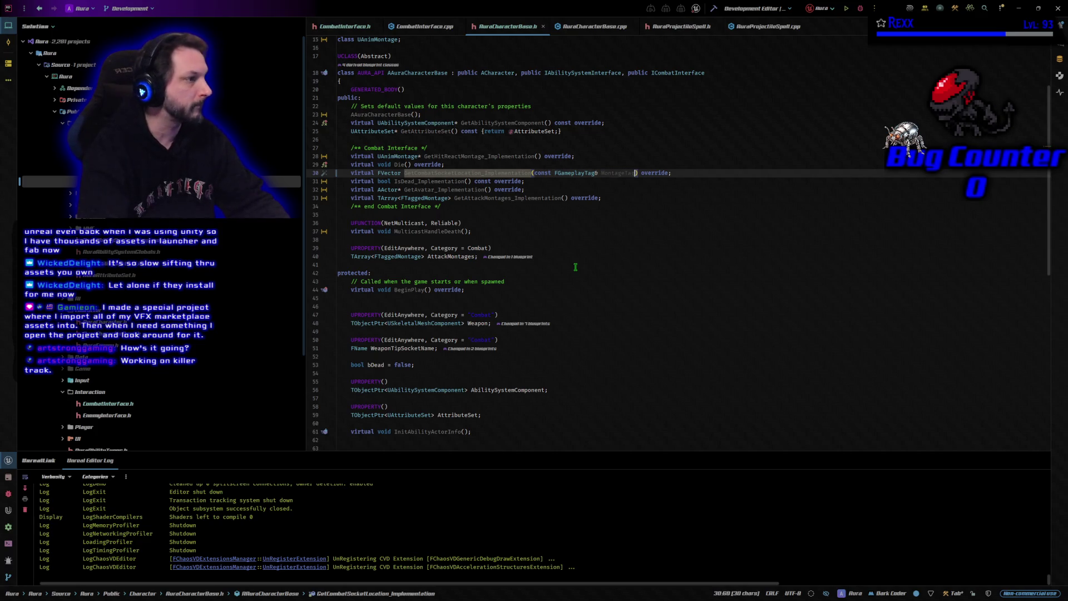
Step: Move the caret down past IsDead and GetAttackMontages to the AttackMontages property
key("Down")
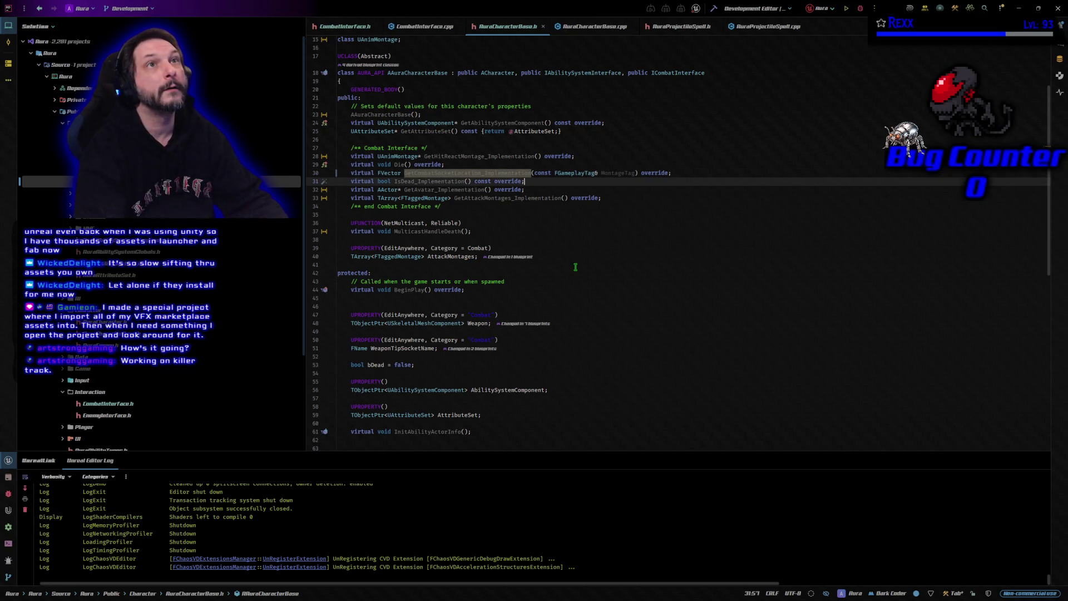
key("Down")
key("Down")
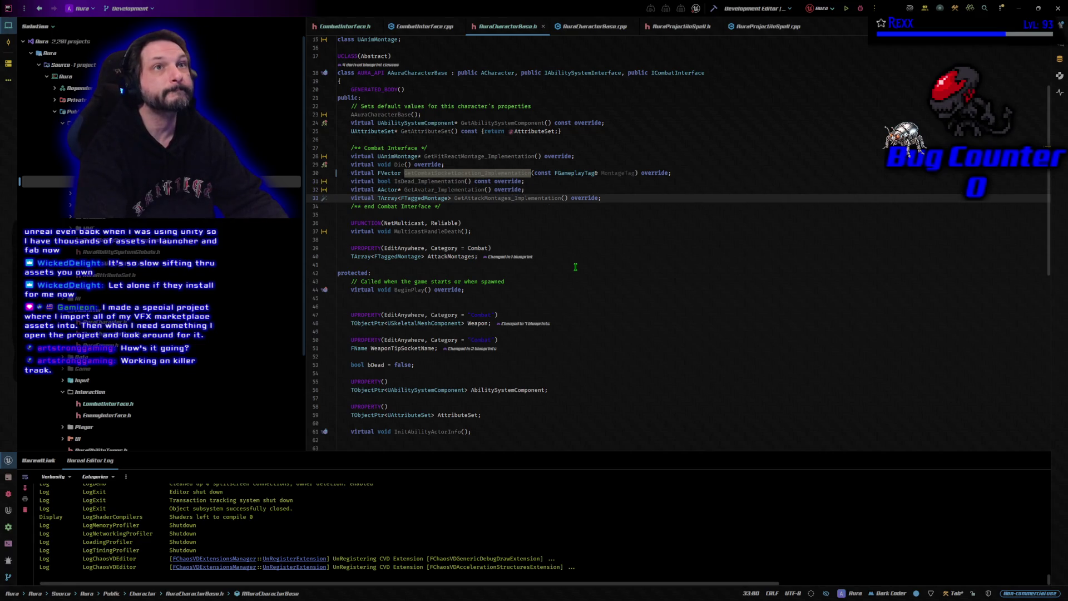
key("Down")
key("Down")
key("Down")
key("Down")
key("Down")
key("Down")
left_click(571, 255)
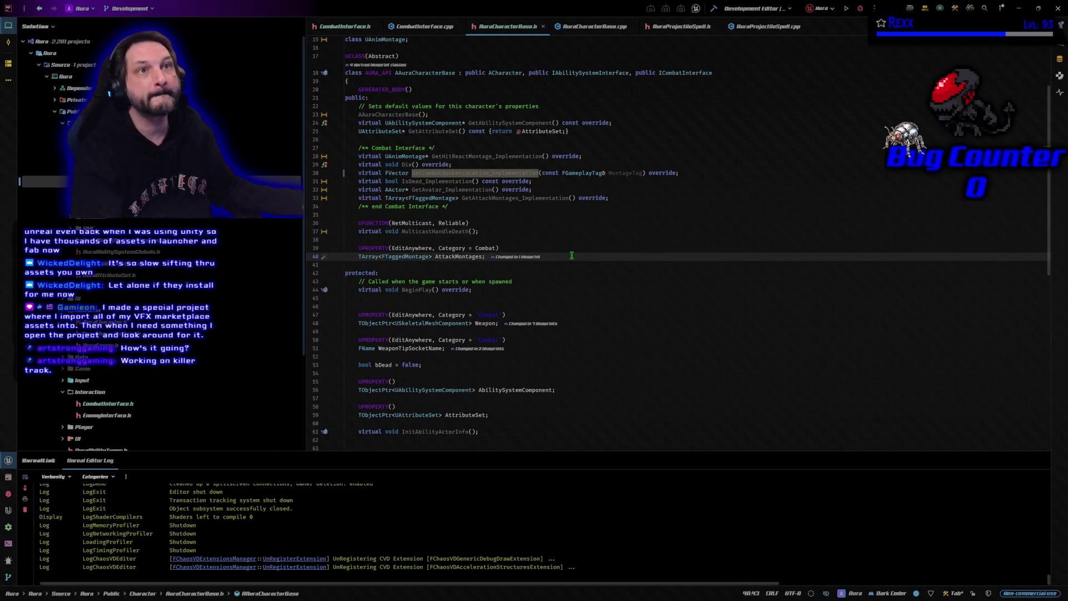
scroll(548, 305, "down", 2)
scroll(548, 305, "down", 4)
scroll(547, 305, "down", 4)
scroll(547, 305, "down", 3)
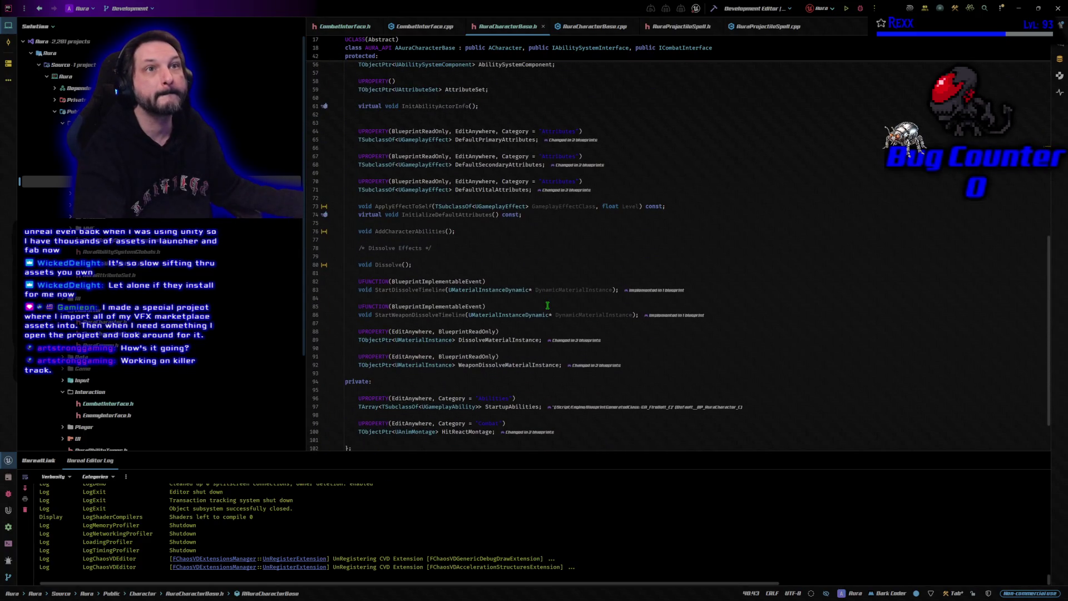
scroll(548, 305, "down", 2)
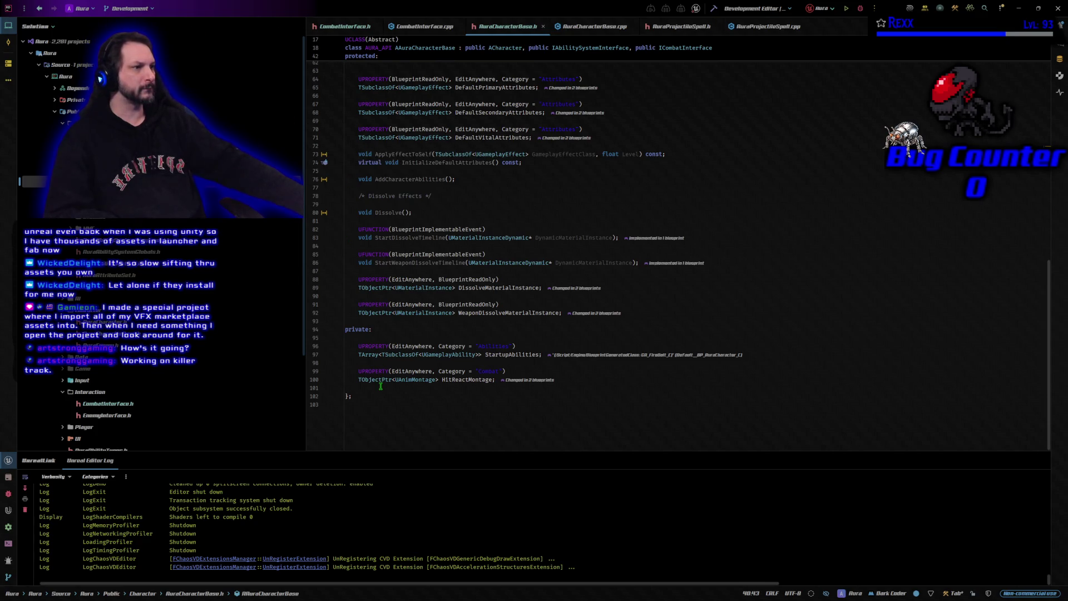
scroll(380, 385, "up", 2)
scroll(379, 386, "up", 2)
scroll(378, 384, "up", 2)
scroll(377, 381, "up", 2)
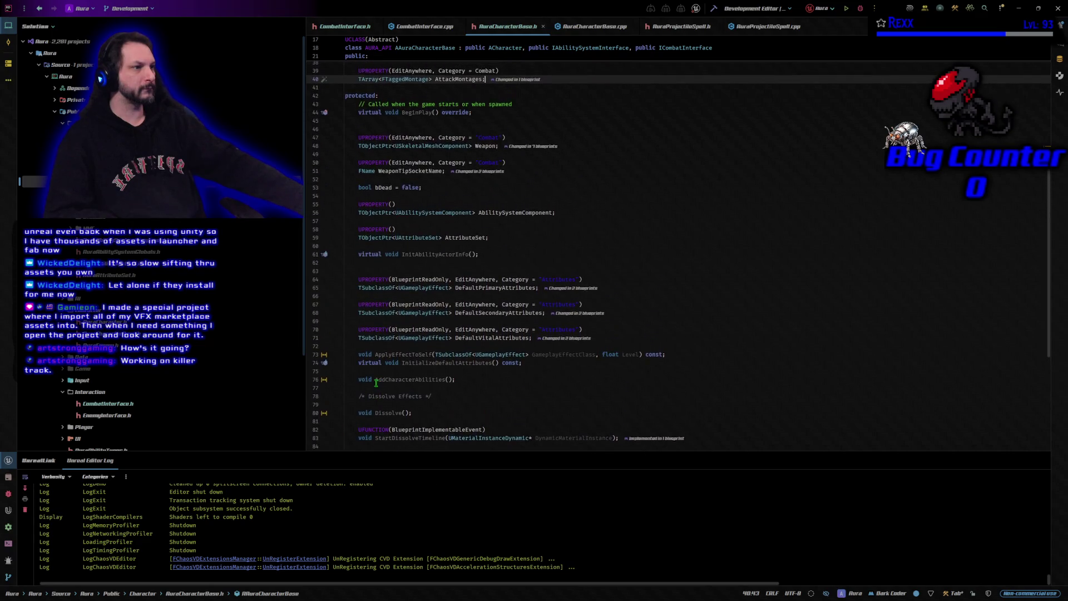
scroll(375, 381, "up", 3)
Step: Declare LeftHandSocketName and RightHandSocketName FName properties below WeaponTipSocketName
left_click(539, 247)
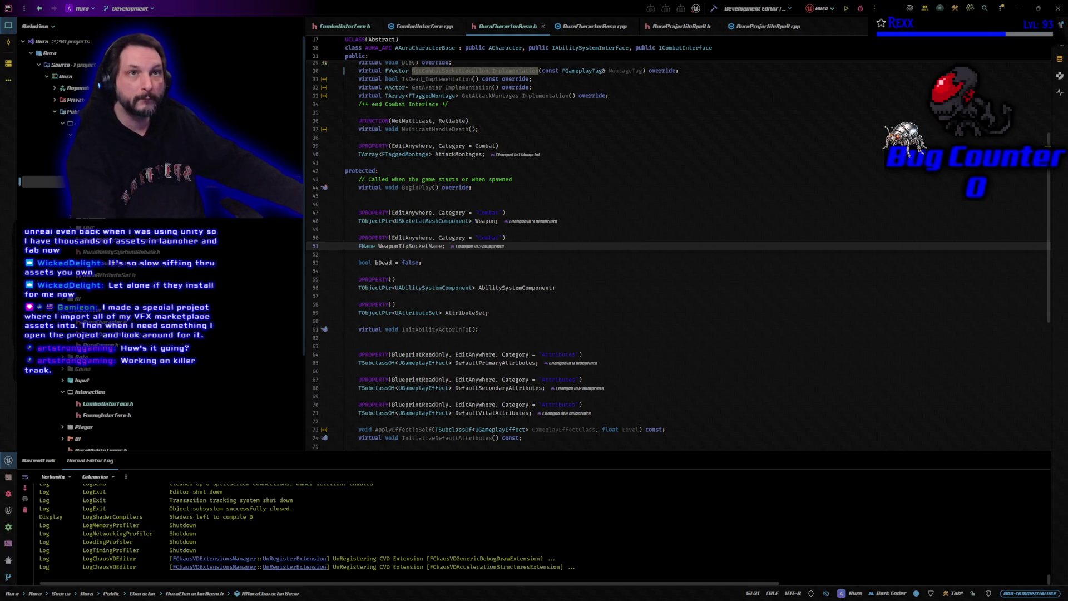
left_click(519, 258)
key("Return")
key("Return")
type("UPROPERTY(EditAnywhere, Category = \"Combat\") \tFName LeftHandSocketName;  \tUPROPERTY(EditAnywhere, Category = \"Combat\") \tFName RightHandSocketName;")
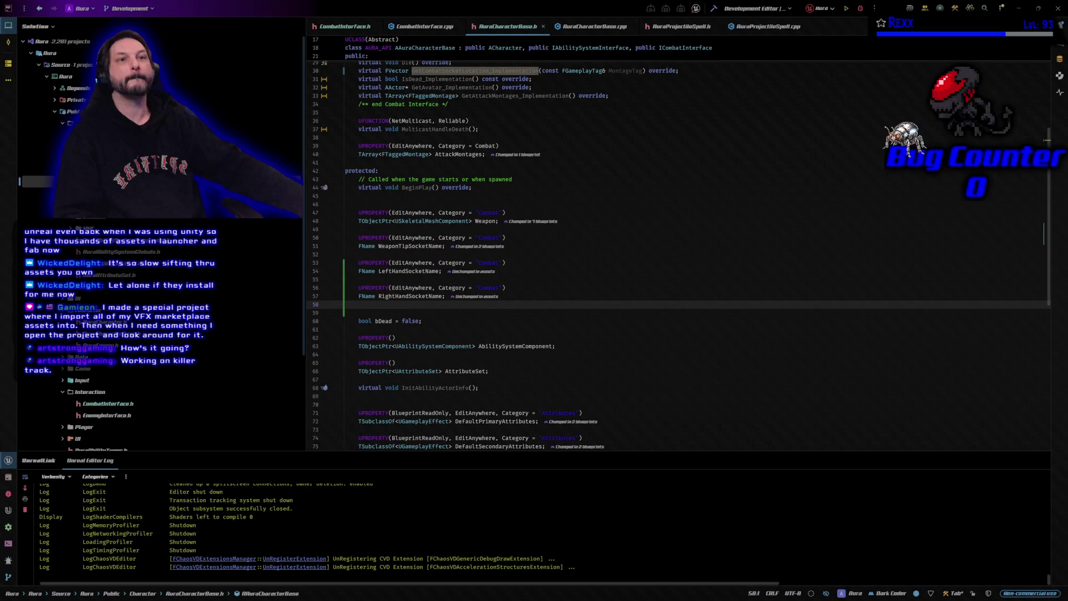
left_click(597, 32)
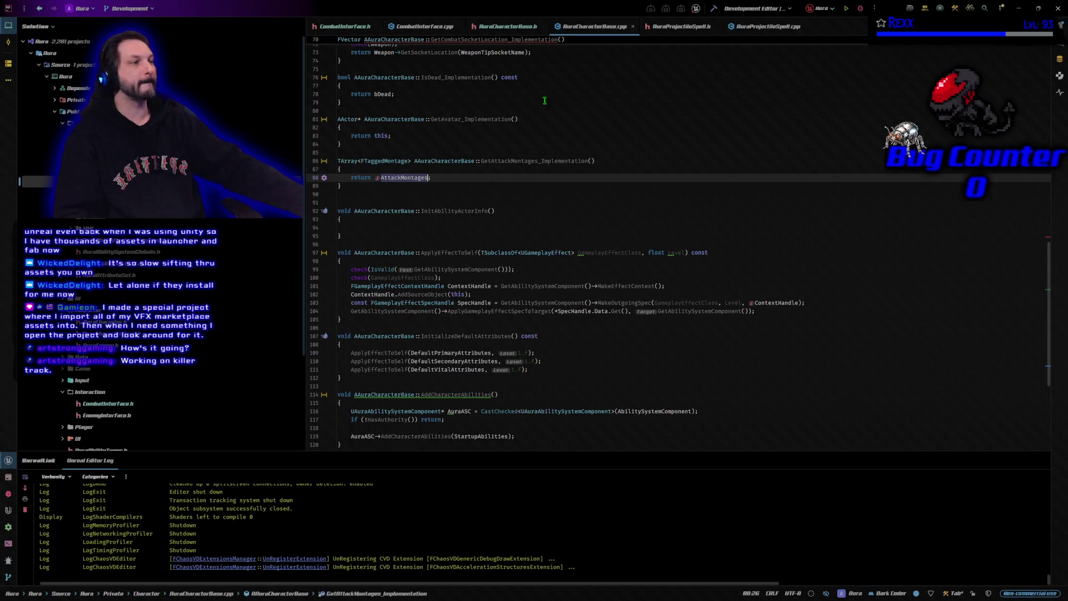
scroll(537, 185, "up", 5)
scroll(536, 185, "up", 3)
scroll(536, 185, "up", 8)
scroll(537, 186, "up", 6)
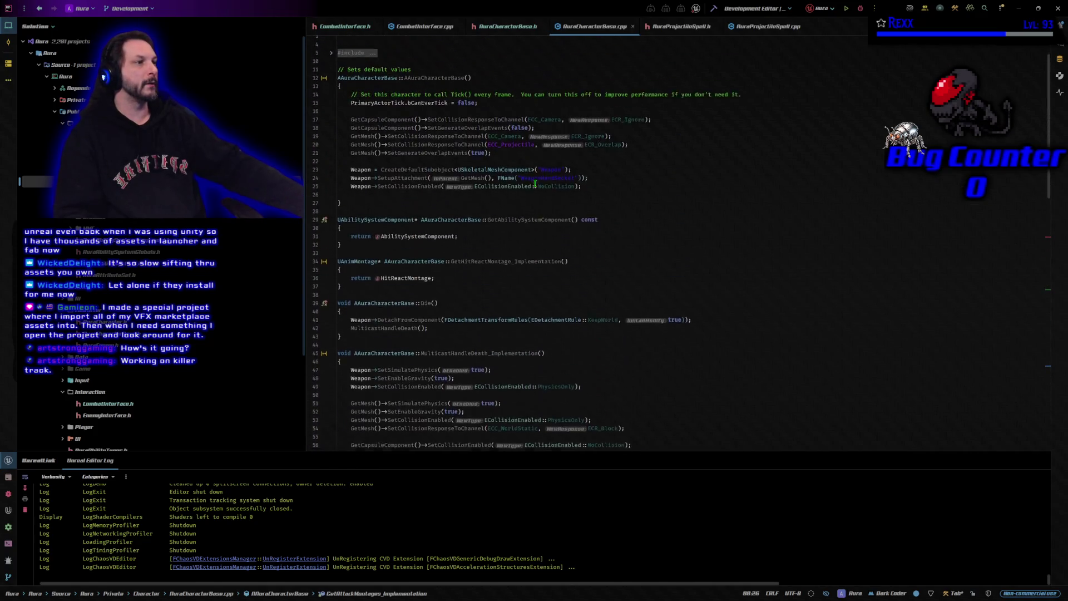
Step: Start a new #include directive after the existing includes in AuraCharacterBase.cpp
left_click(330, 74)
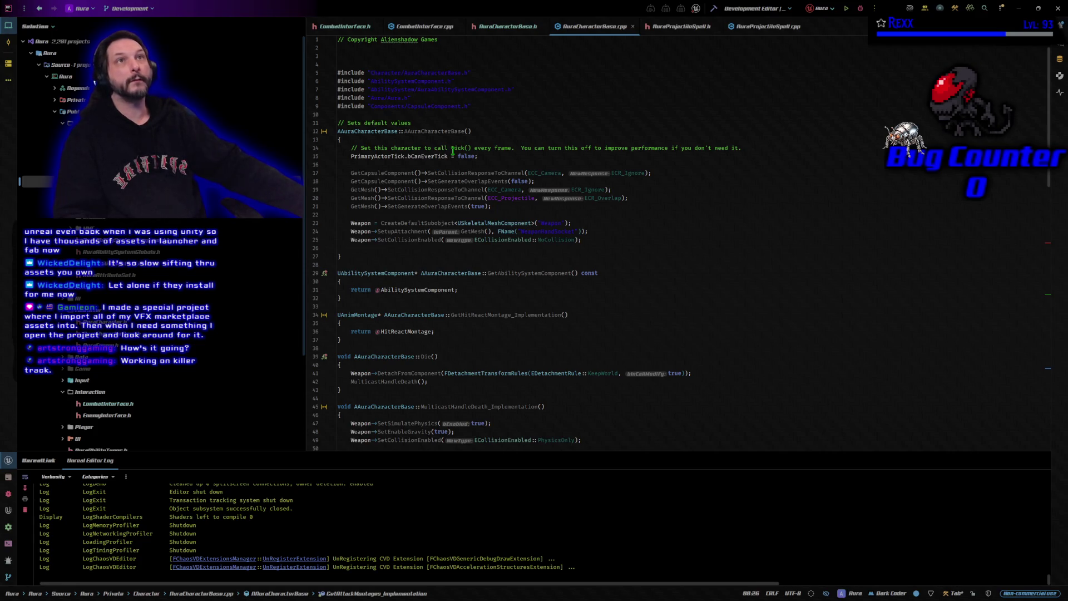
left_click(465, 79)
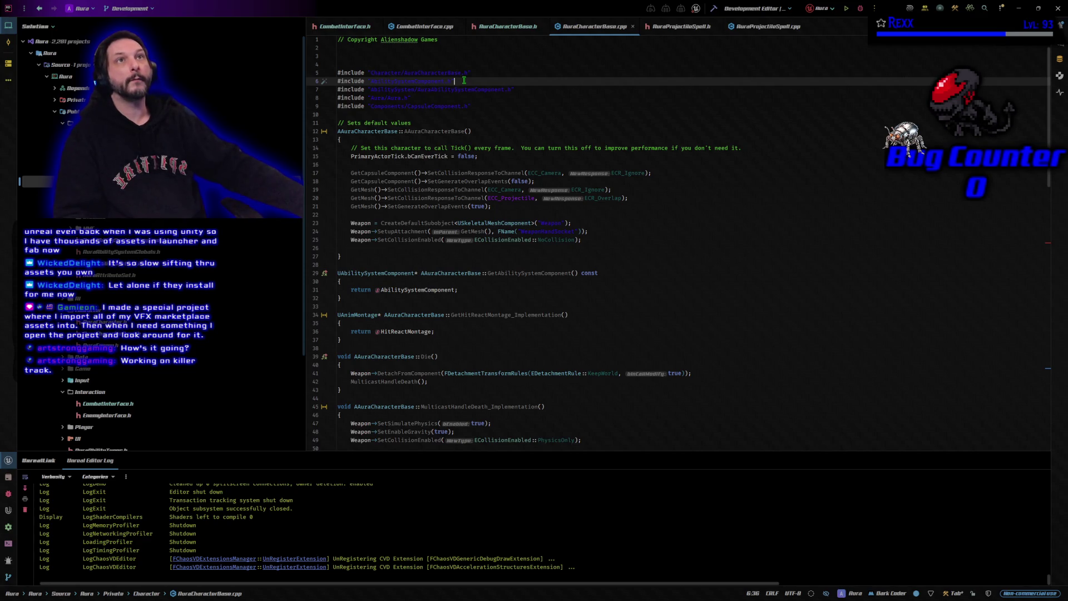
key("Return")
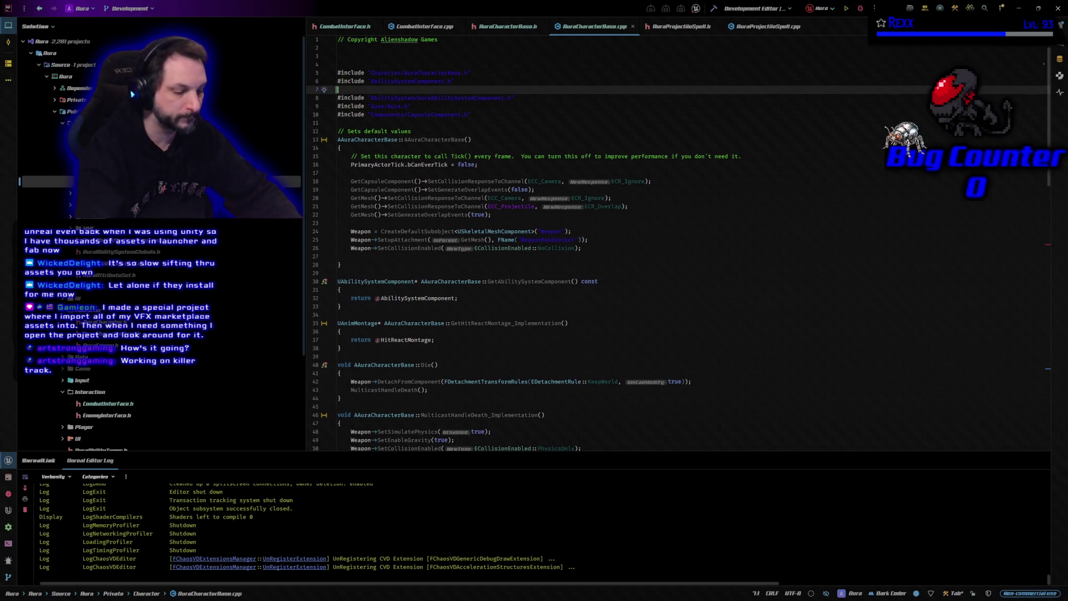
type("#incl")
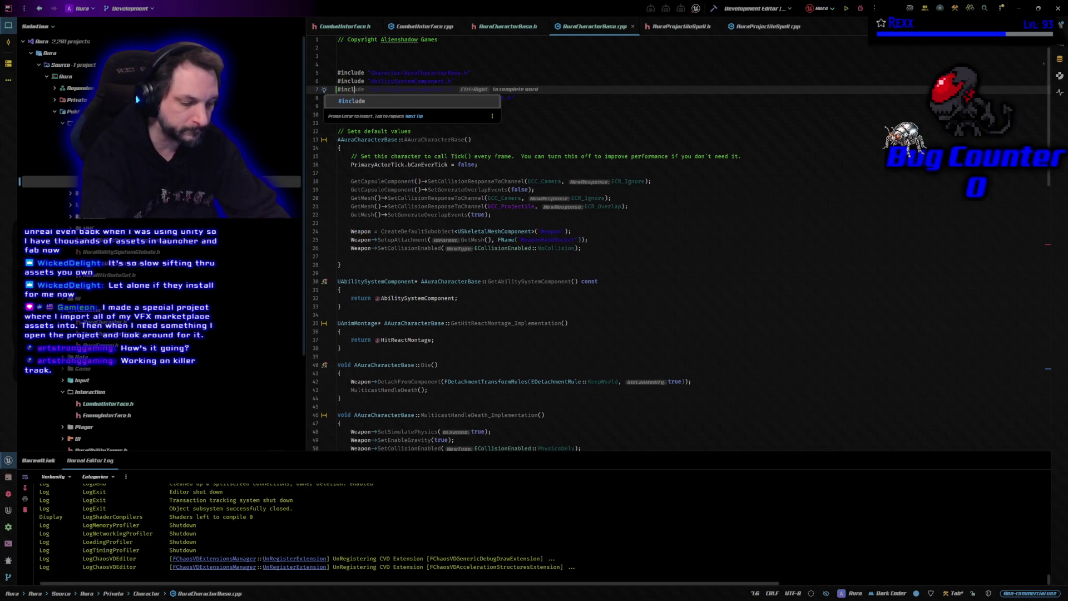
key("Return")
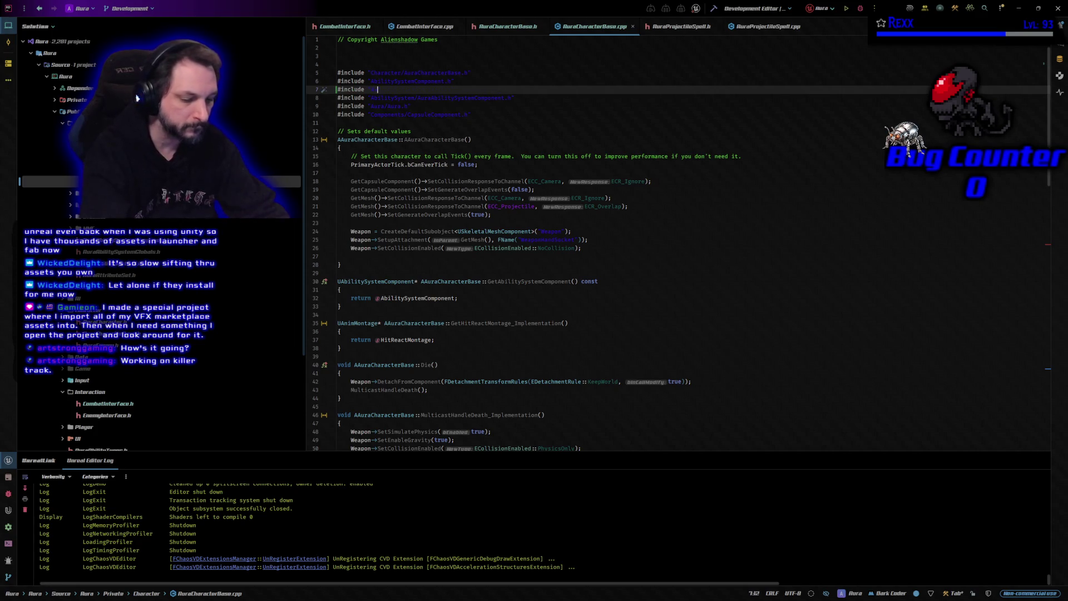
type("\"AuraGame")
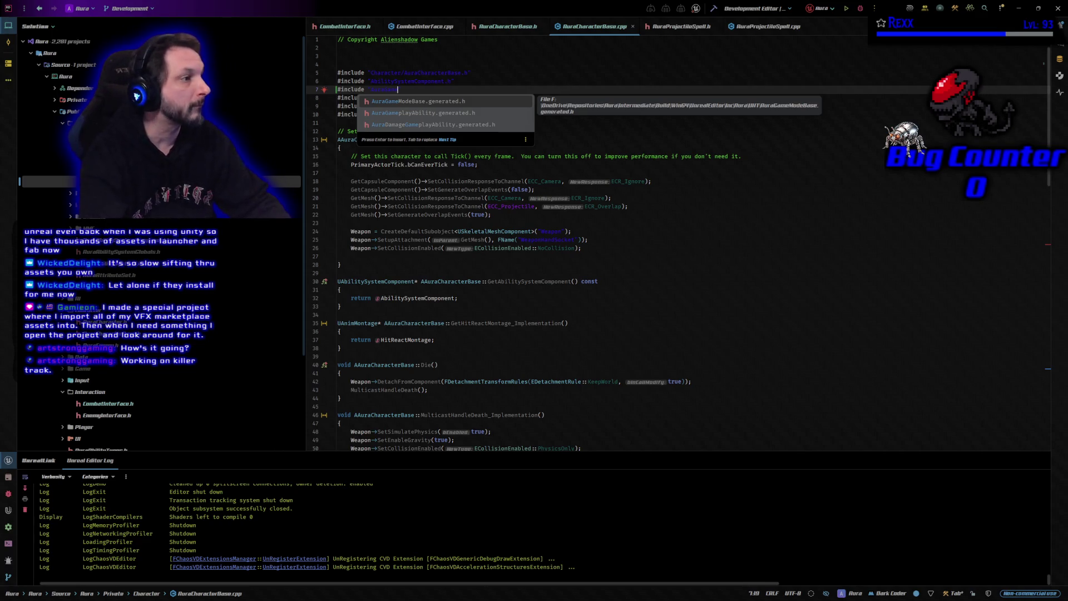
key("Escape")
key("Escape")
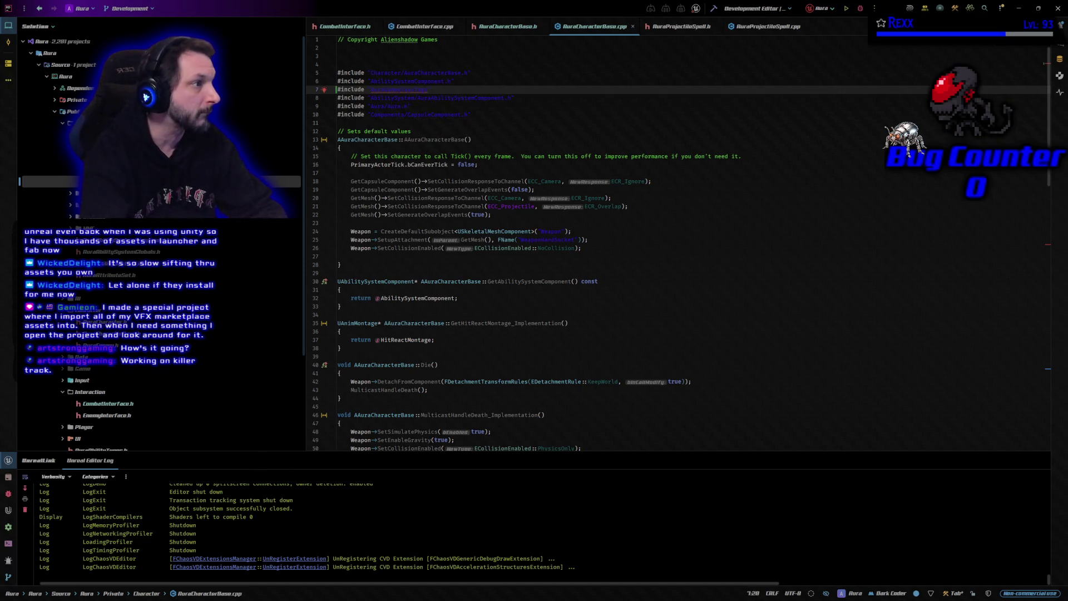
Step: Replace the typed path with the AuraGameplayTags.h include from completion
key("BackSpace")
key("BackSpace")
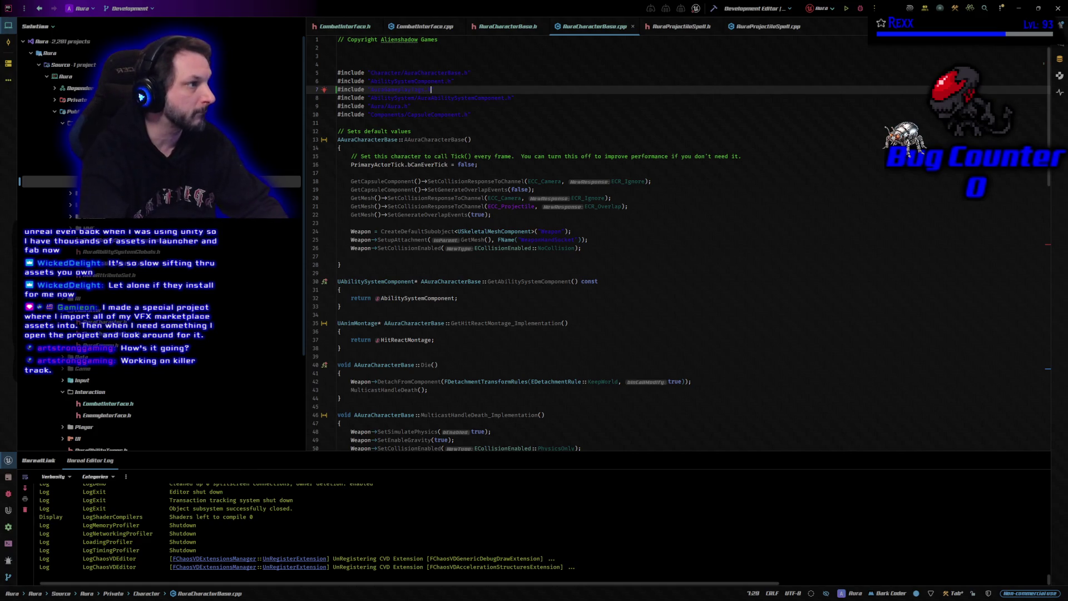
key("BackSpace")
key("BackSpace")
key("BackSpace")
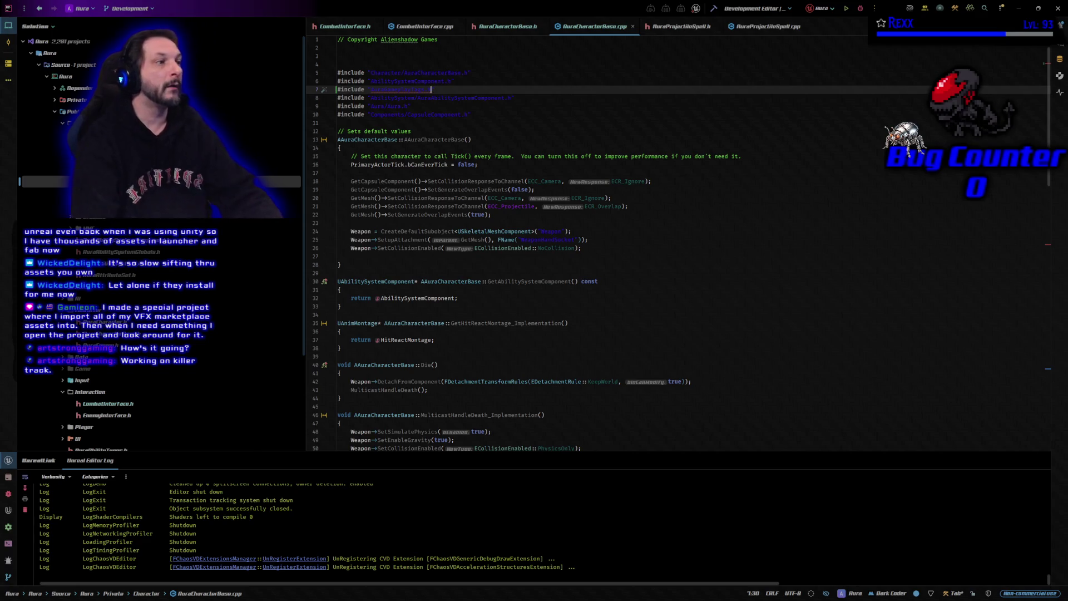
key("BackSpace")
key("BackSpace")
key("BackSpace")
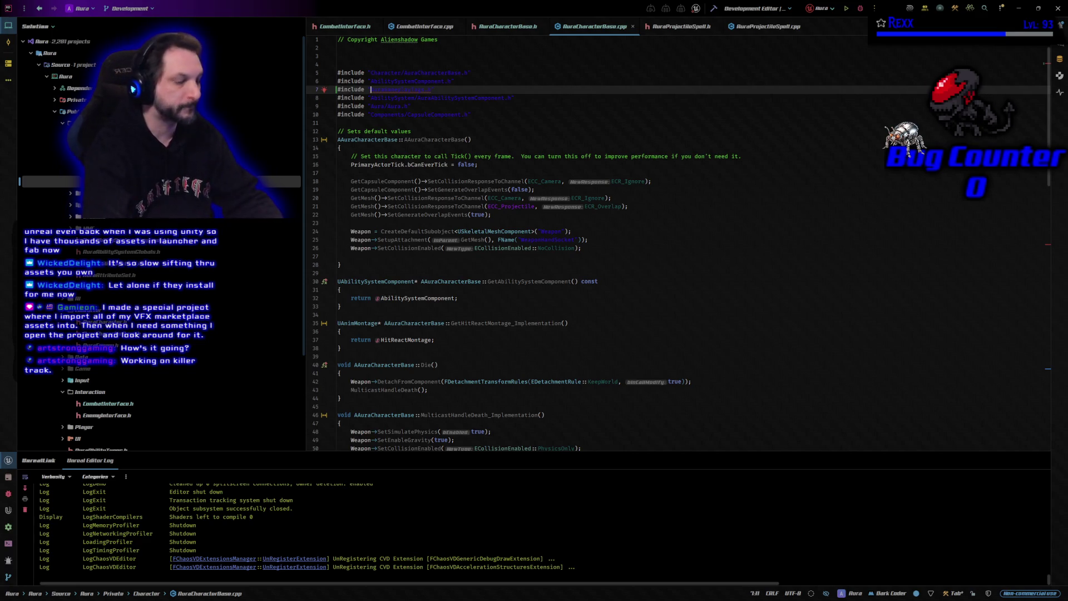
type("\"Data/Aura")
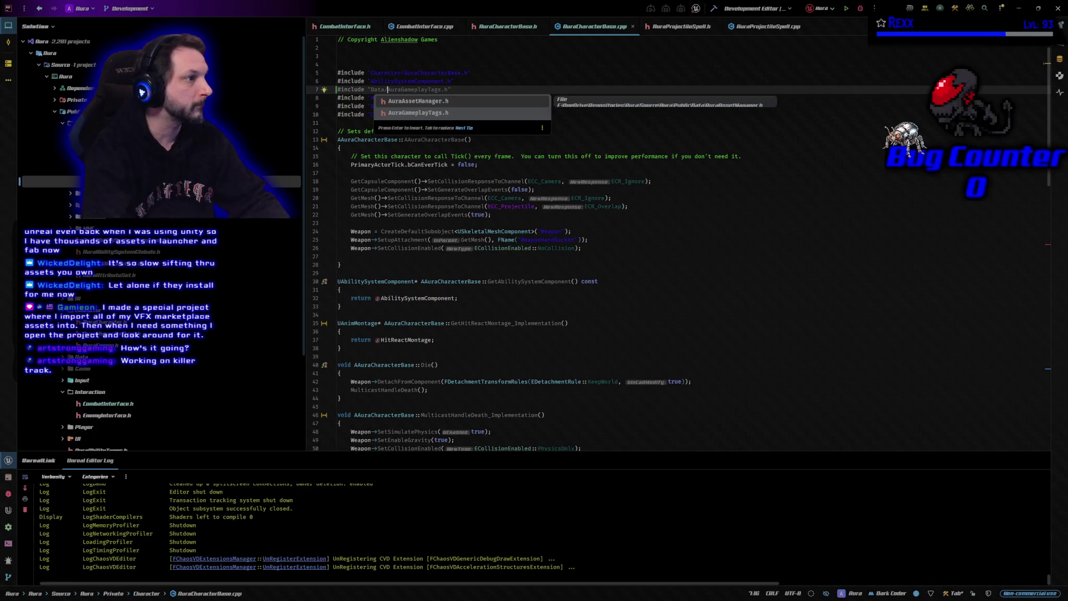
key("Down")
key("Return")
key("Down")
key("Down")
key("Down")
key("Down")
key("Down")
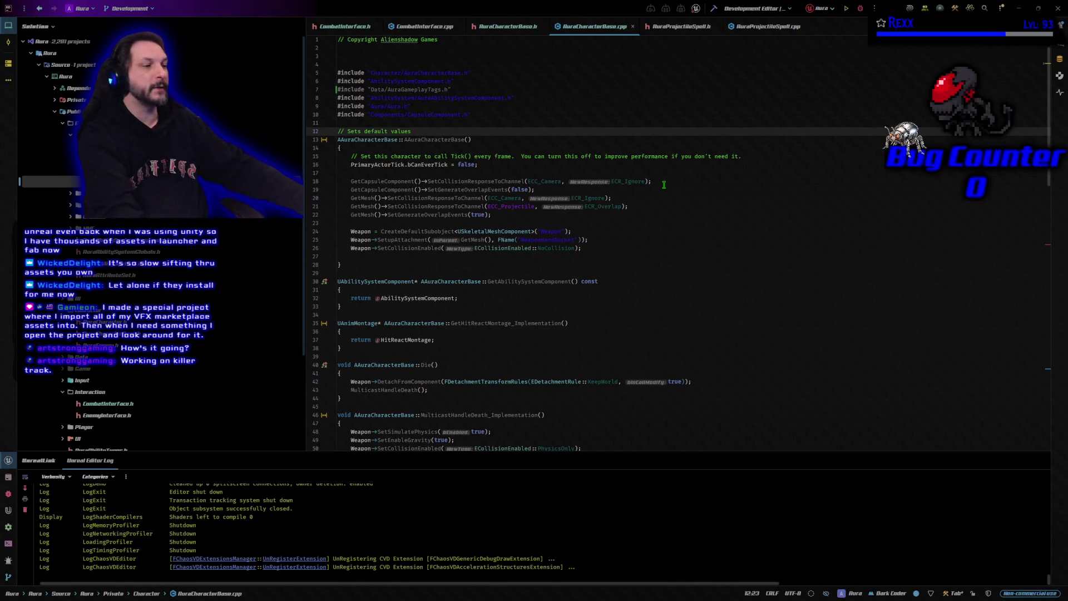
scroll(664, 184, "down", 2)
scroll(664, 186, "down", 5)
scroll(661, 188, "down", 4)
scroll(661, 191, "down", 2)
scroll(660, 191, "down", 2)
Step: Give GetCombatSocketLocation_Implementation a MontageTag parameter and a body returning the weapon, left-hand or right-hand socket
left_click(559, 248)
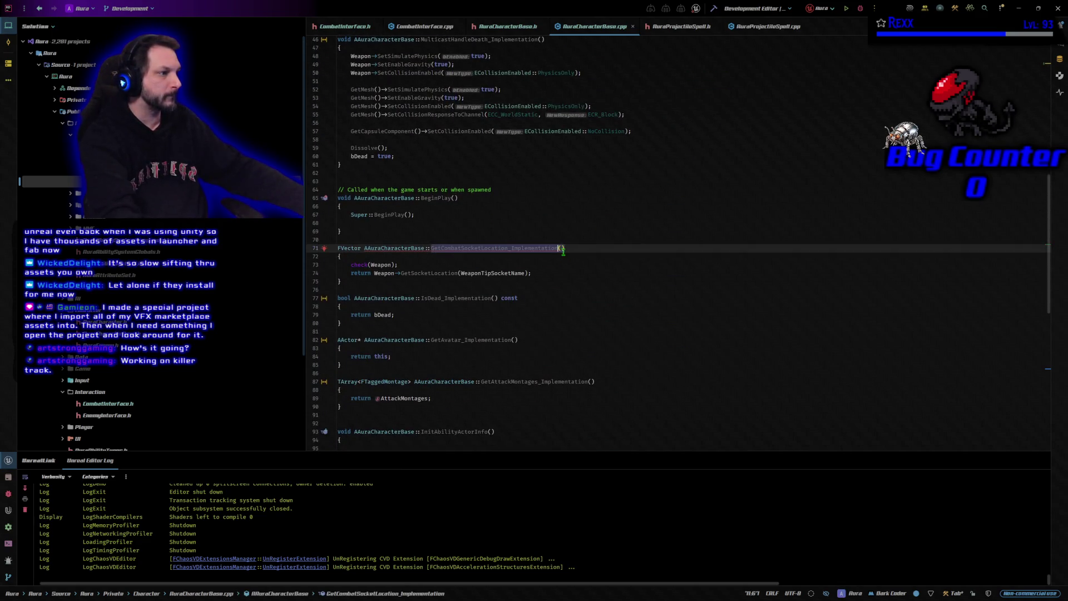
key("ctrl+v")
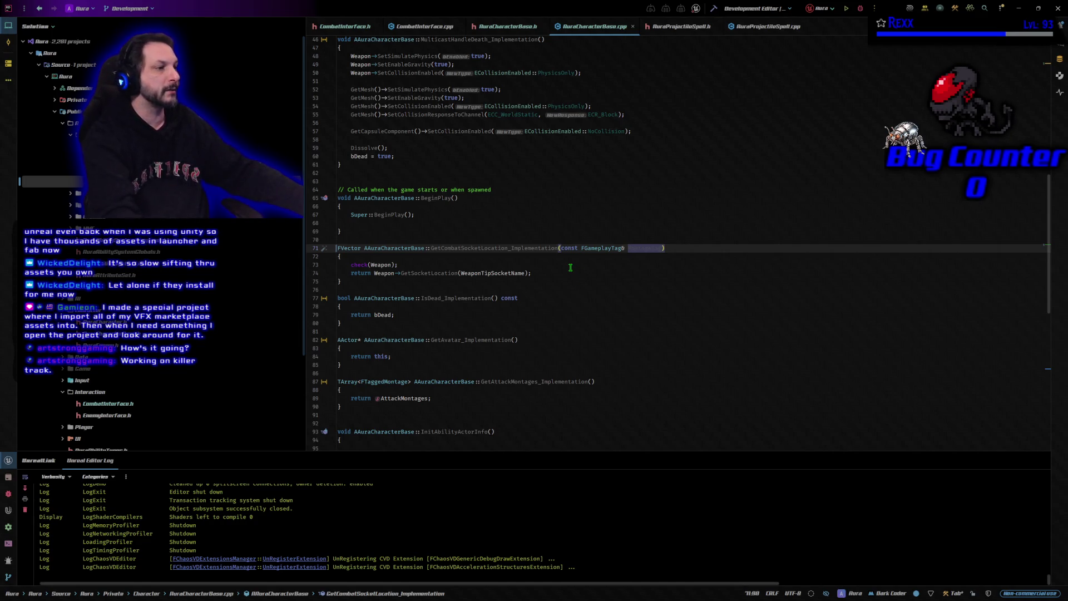
scroll(570, 267, "down", 2)
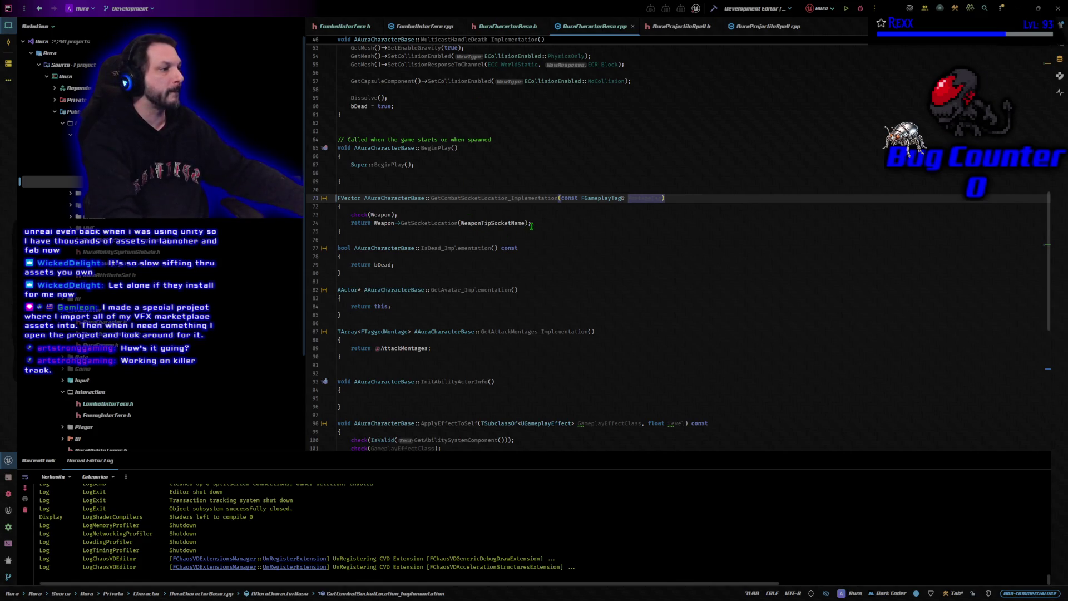
left_click_drag(351, 214, 375, 223)
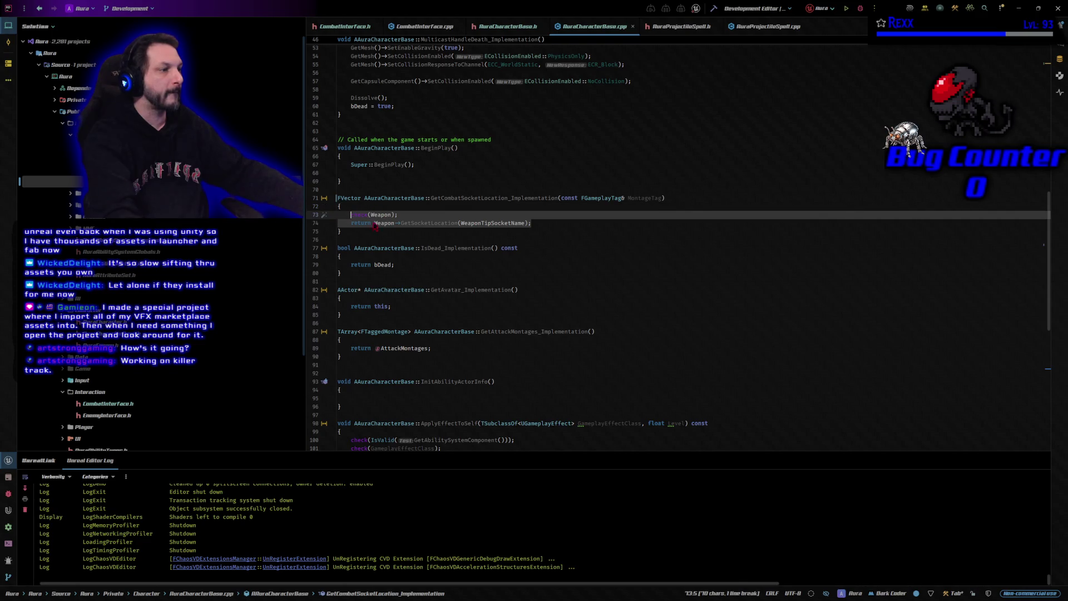
type("const FAuraGameplayTags& GameplayTags = FAuraGameplayTags::Get(); \tif (MontageTag.MatchesTagExact(GameplayTags.Montage_Attack_Weapon) && IsValid(Weapon)) \t{ \t\treturn Weapon->GetSocketLocation(WeaponTipSocketName); \t} \tif (MontageTag.MatchesTagExact(GameplayTags.Montage_Attack_LeftHand)) \t{ \t\treturn GetMesh()->GetSocketLocation(LeftHandSocketName); \t} \tif (MontageTag.MatchesTagExact(GameplayTags.Montage_Attack_RightHand)) \t{ \t\treturn GetMesh()->GetSocketLocation(RightHandSocketName); \t} \treturn FVector();")
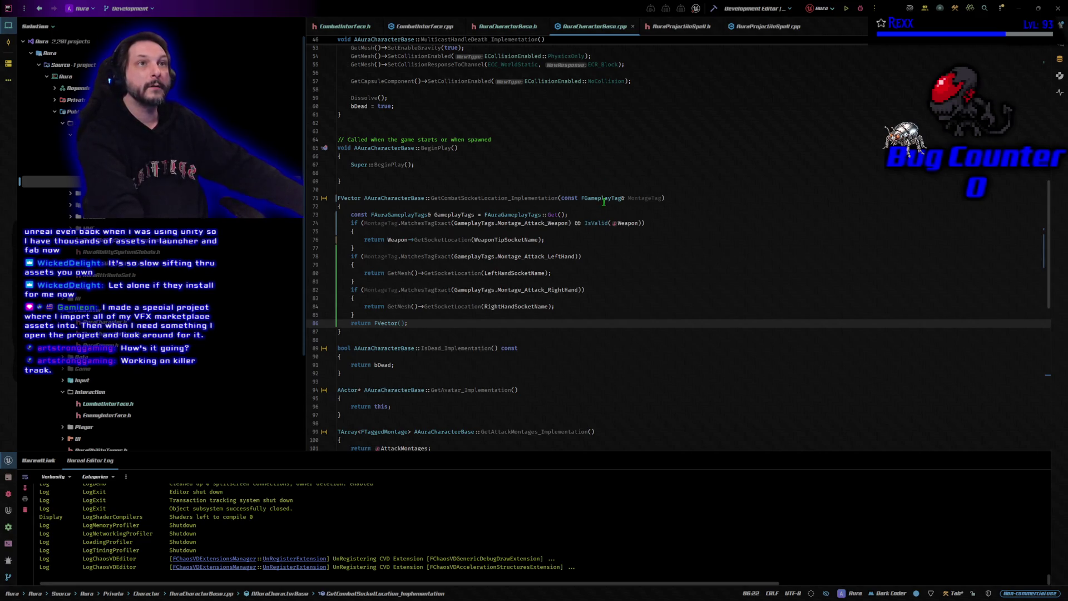
scroll(572, 311, "down", 1)
scroll(570, 311, "down", 2)
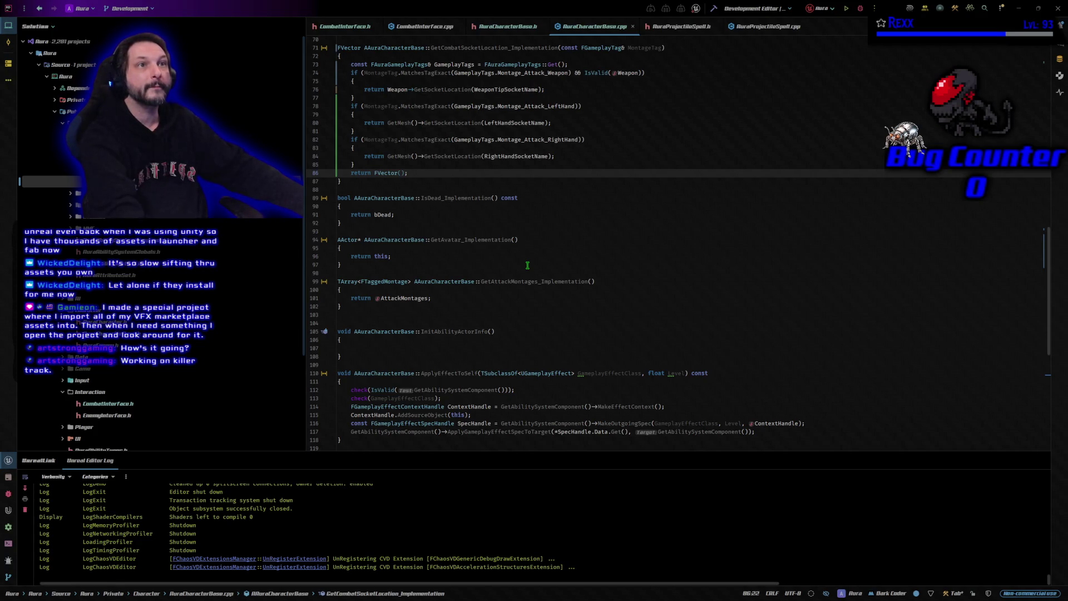
left_click(517, 290)
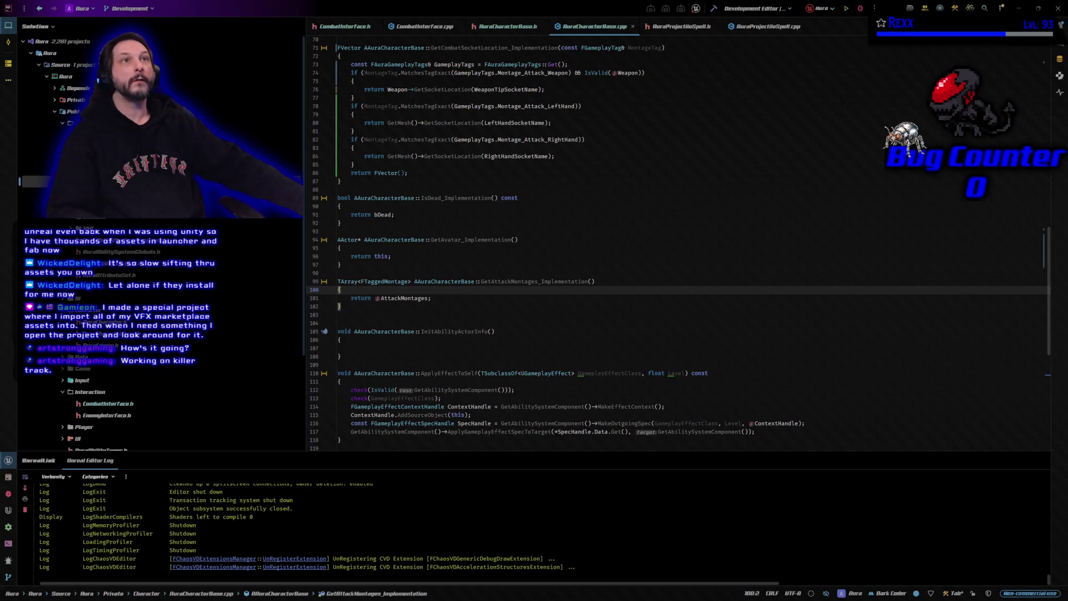
left_click(688, 27)
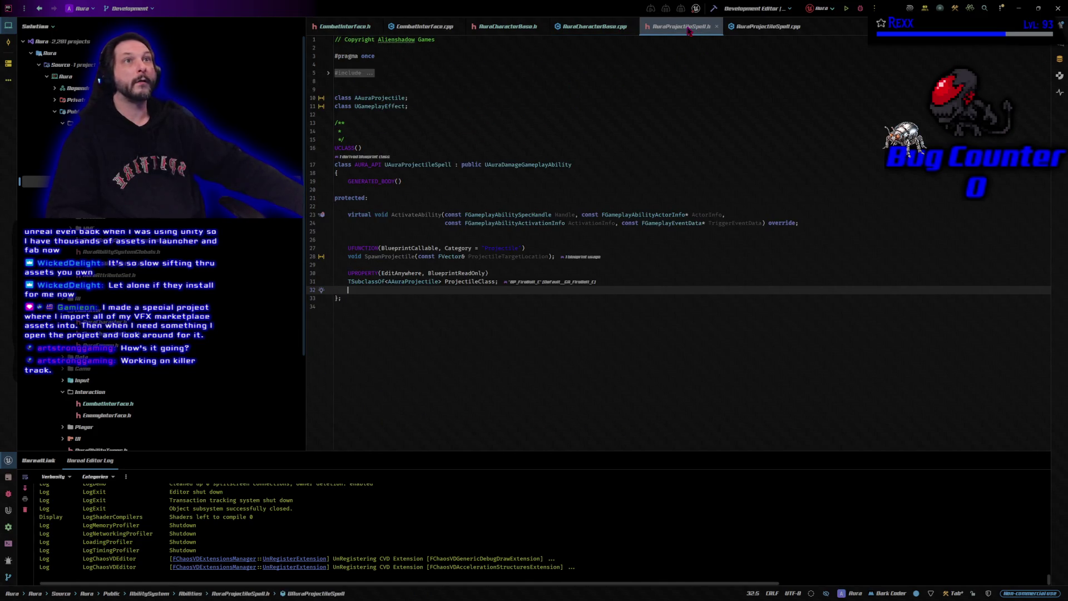
Step: Make SpawnProjectile pass Montage_Attack_Weapon to Execute_GetCombatSocketLocation and build the project
left_click(764, 27)
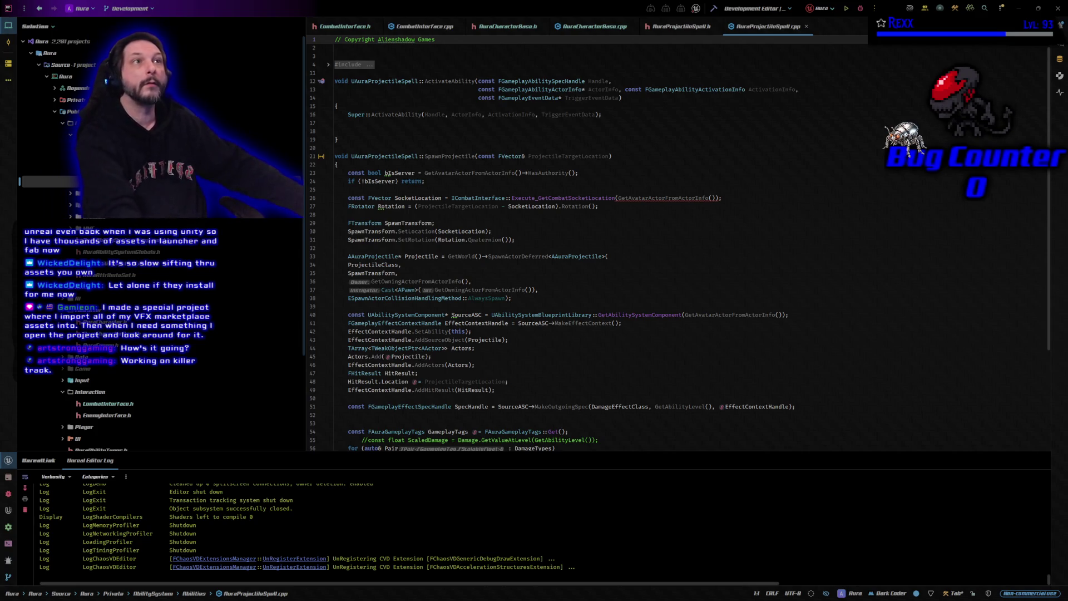
left_click(719, 198)
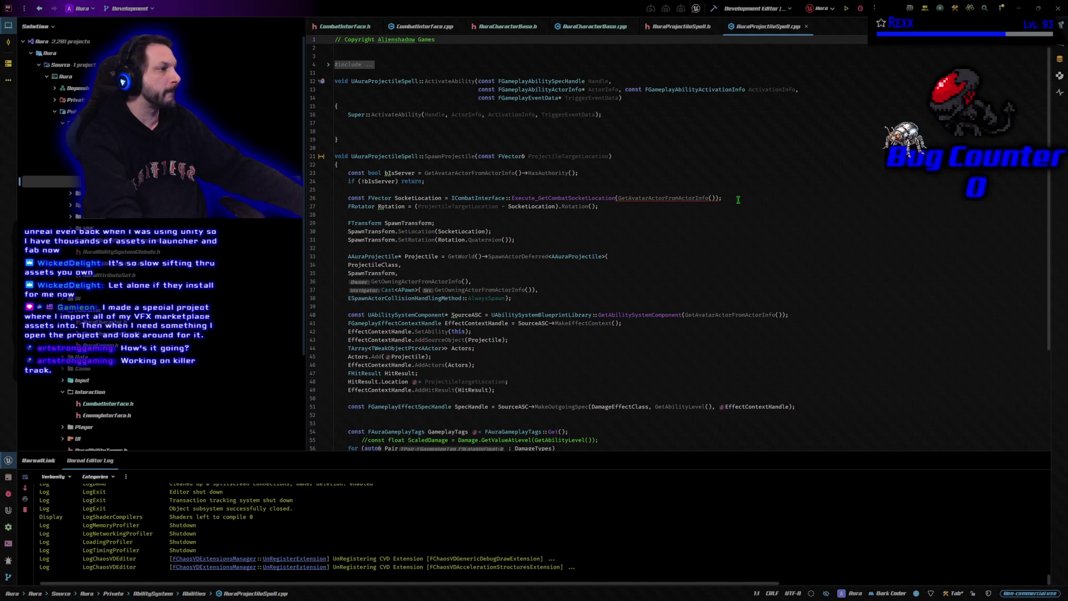
left_click_drag(735, 199, 589, 211)
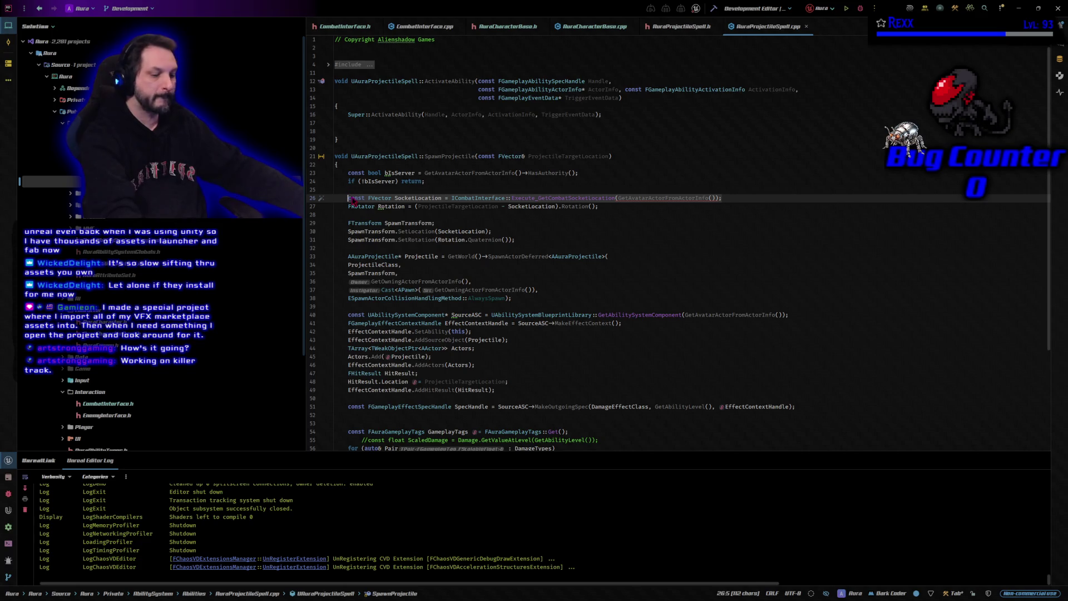
key("ctrl+z")
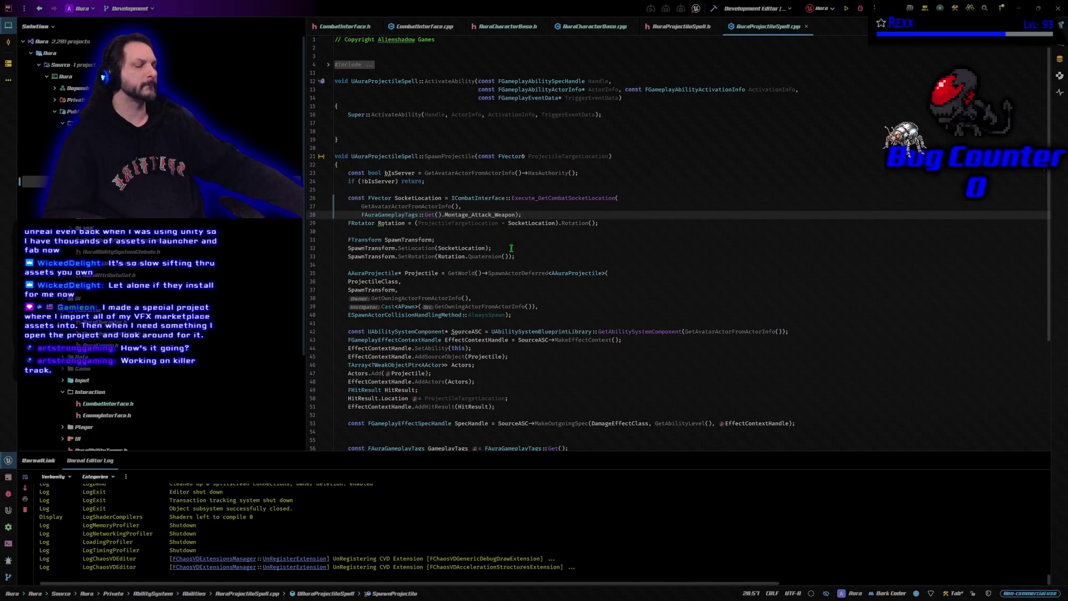
left_click(714, 8)
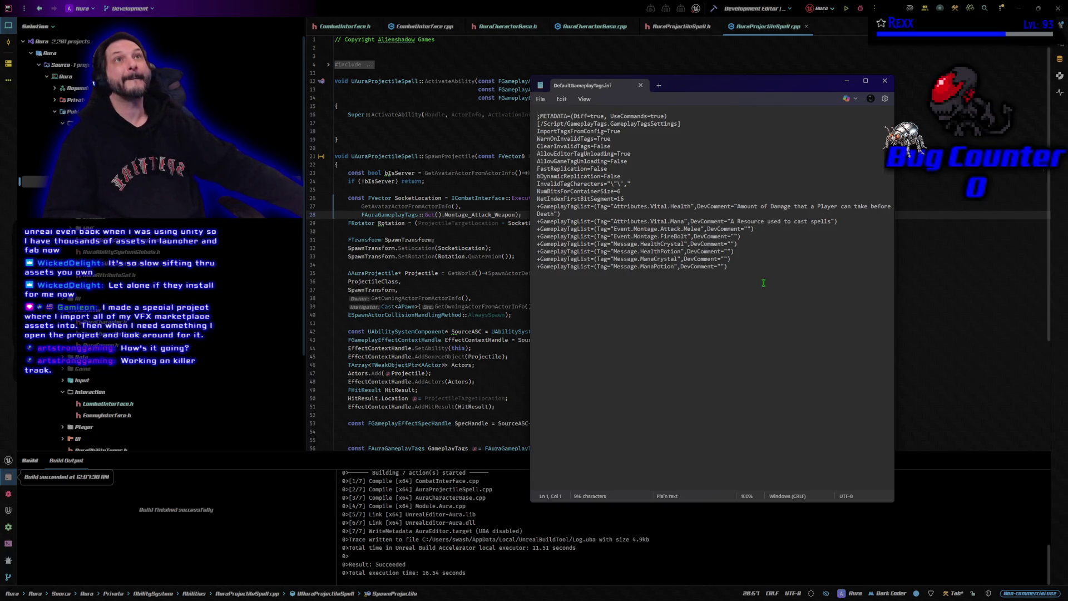
Step: Remove the Event.Montage.Attack.Melee tag line from DefaultGameplayTags.ini
left_click_drag(756, 229, 529, 229)
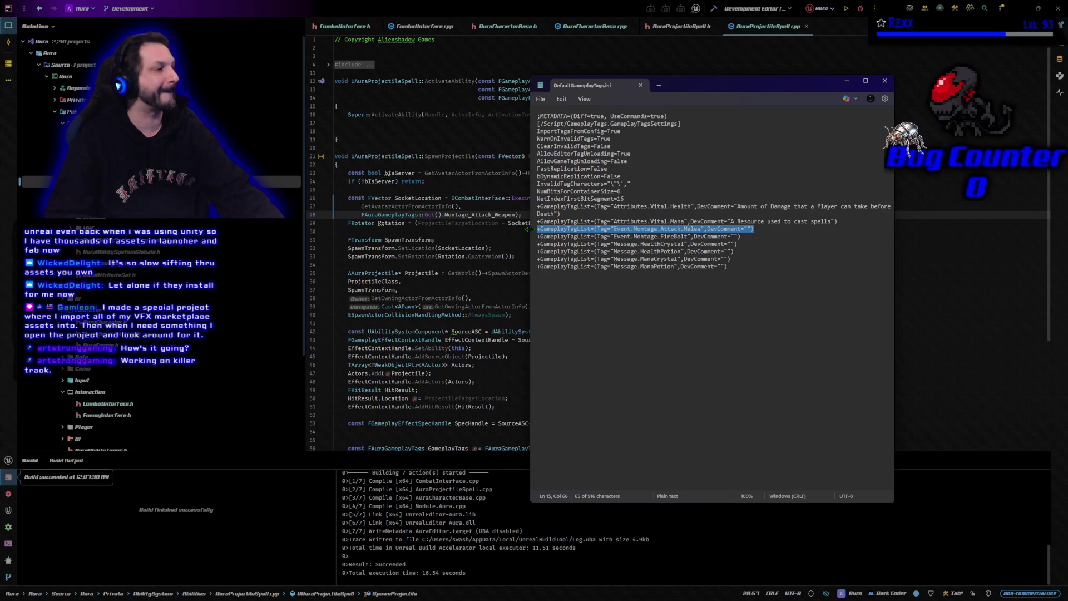
key("Delete")
key("BackSpace")
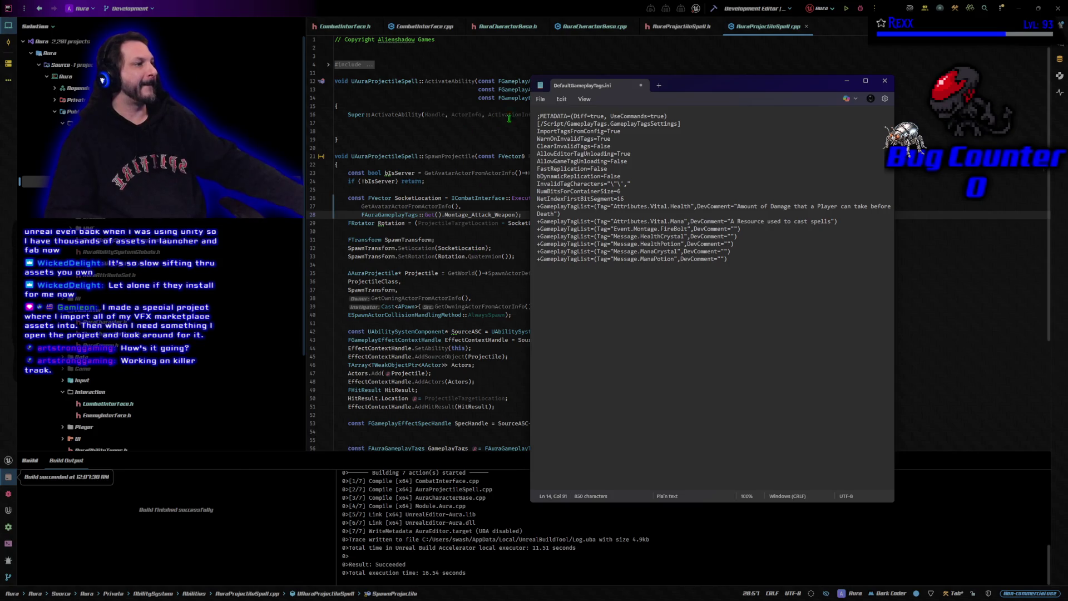
Step: Save and close the tags file, then rebuild and launch the editor for debugging
left_click(541, 99)
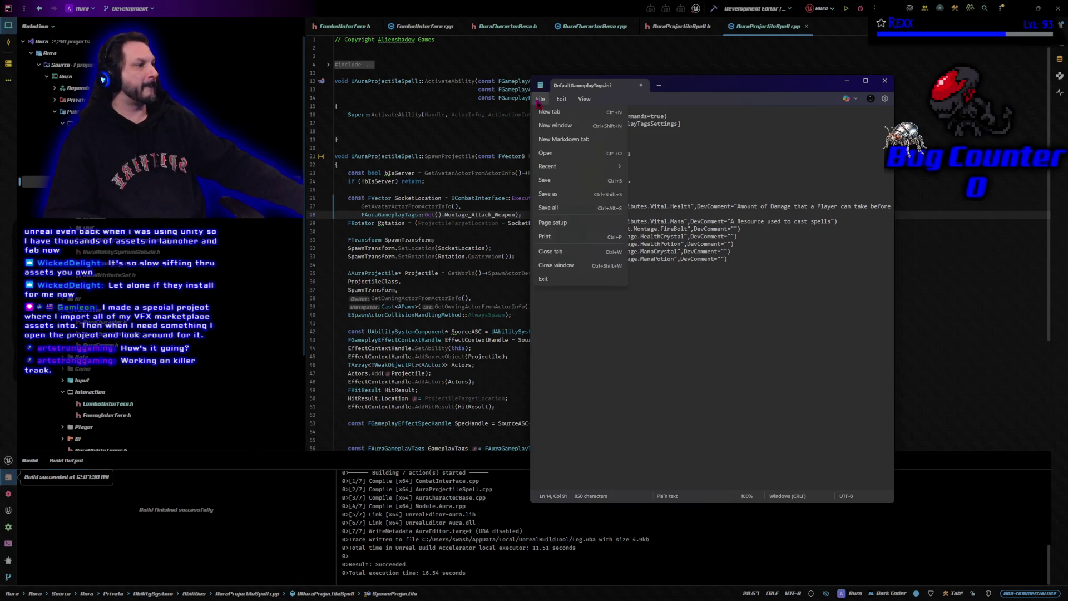
left_click(561, 209)
left_click(885, 80)
left_click(860, 9)
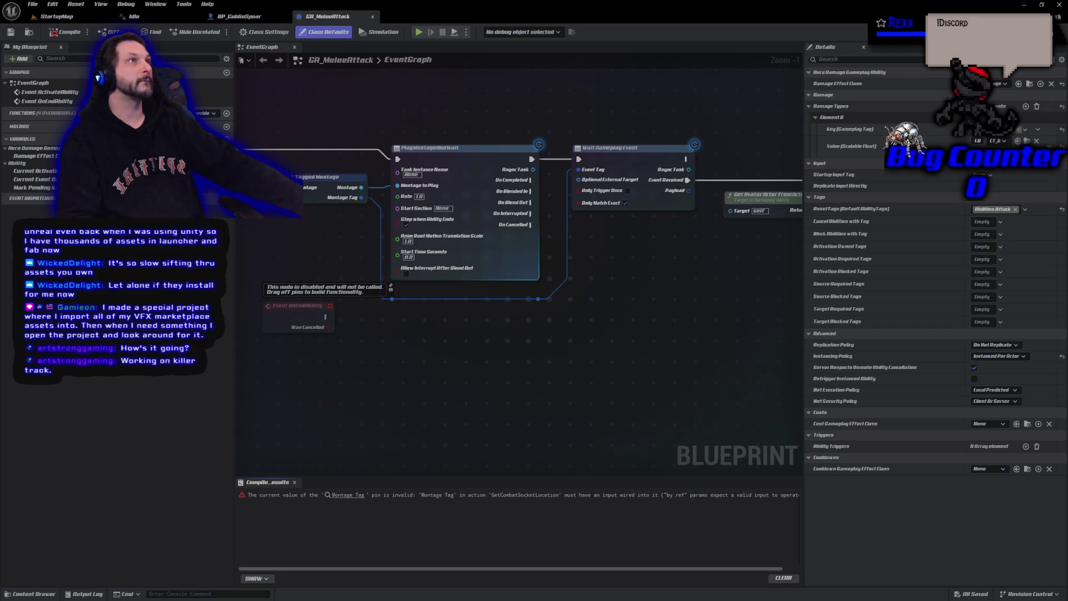
scroll(370, 371, "down", 5)
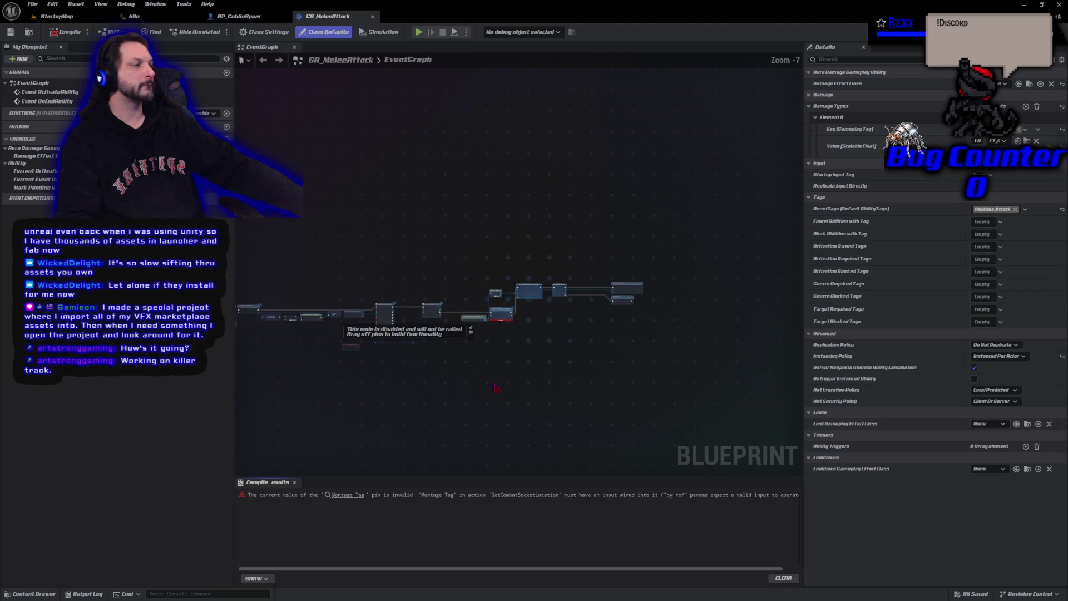
scroll(449, 311, "up", 3)
scroll(449, 311, "up", 1)
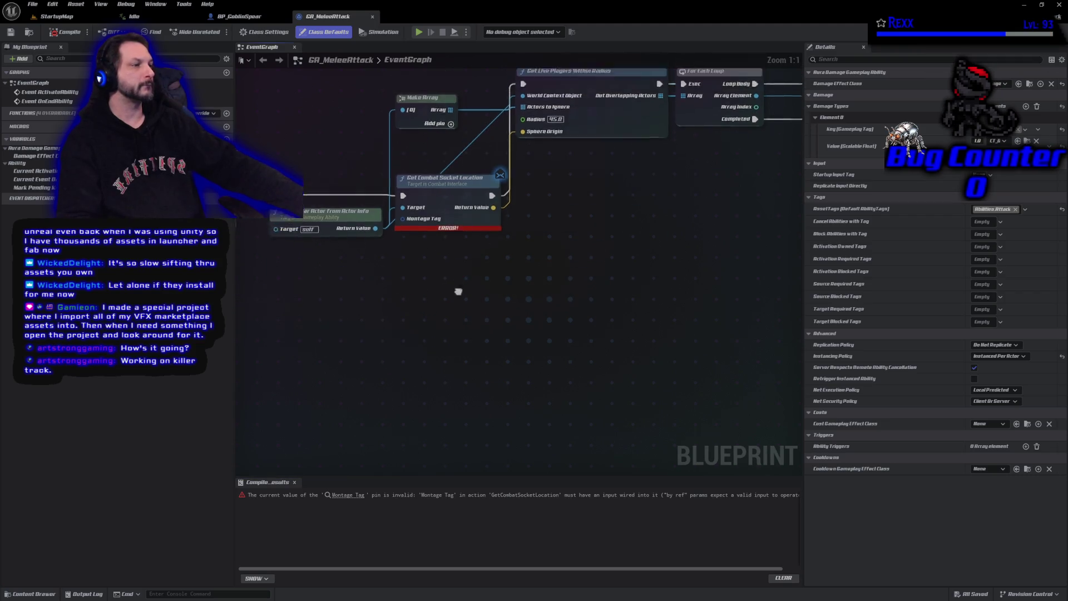
scroll(457, 291, "up", 1)
left_click_drag(484, 384, 637, 359)
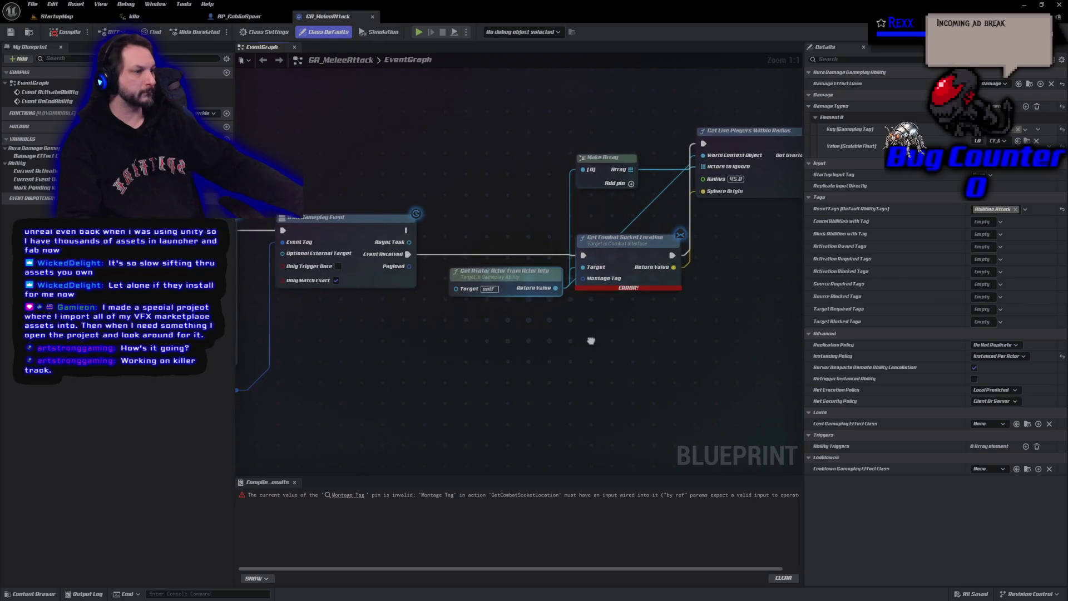
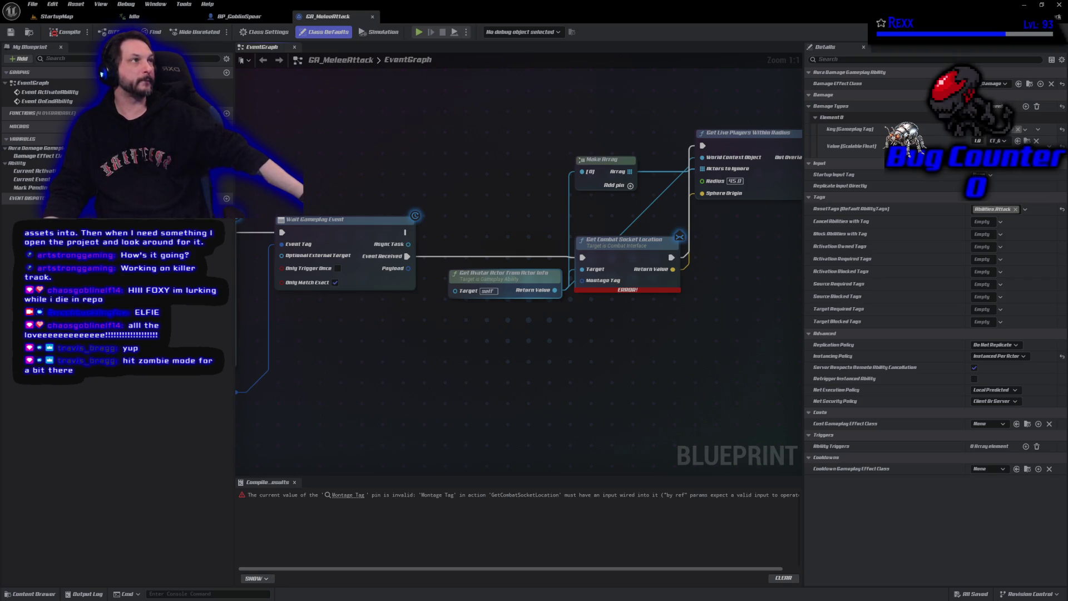
Step: Connect the reroute pin into the trace input, compile GA_MeleeAttack and save all assets
mouse_move(388, 372)
left_mouse_down()
mouse_move(786, 354)
mouse_move(417, 232)
mouse_move(441, 291)
left_mouse_up()
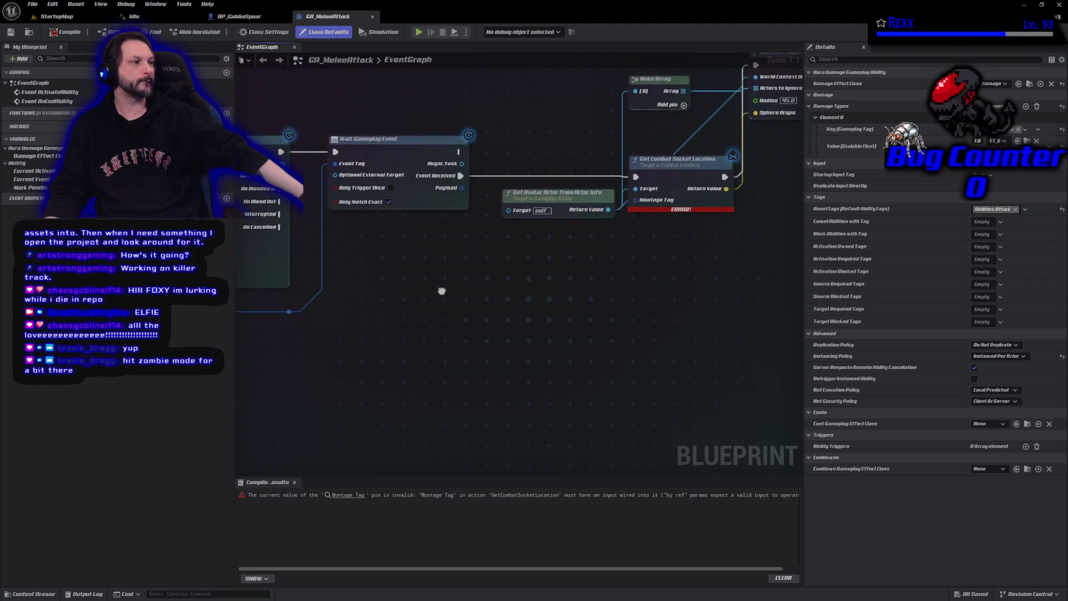
mouse_move(289, 311)
left_mouse_down()
mouse_move(650, 220)
mouse_move(635, 199)
left_mouse_up()
left_click(65, 32)
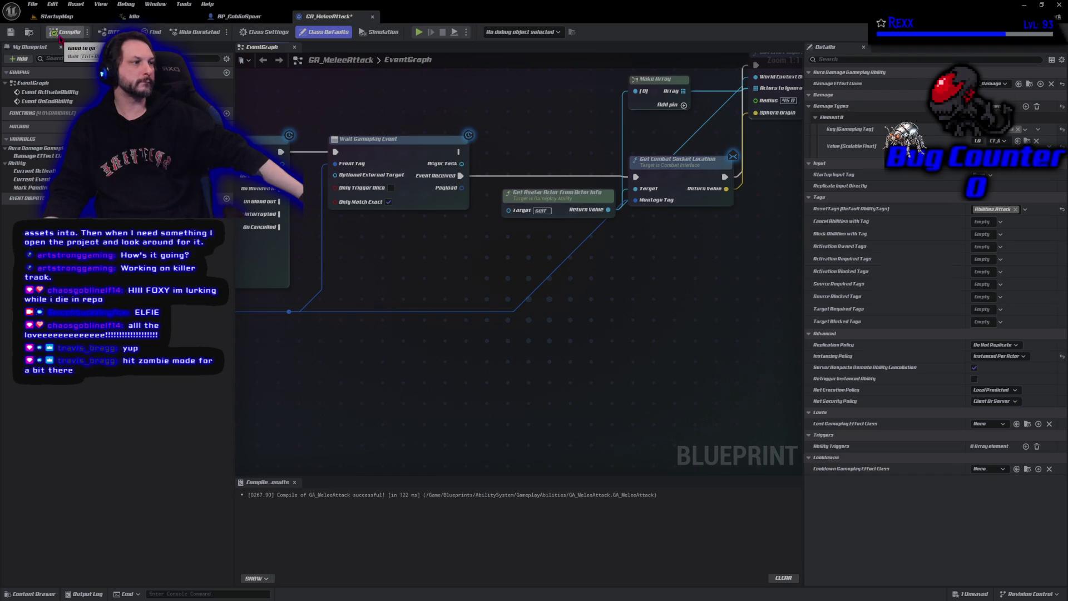
left_click(33, 4)
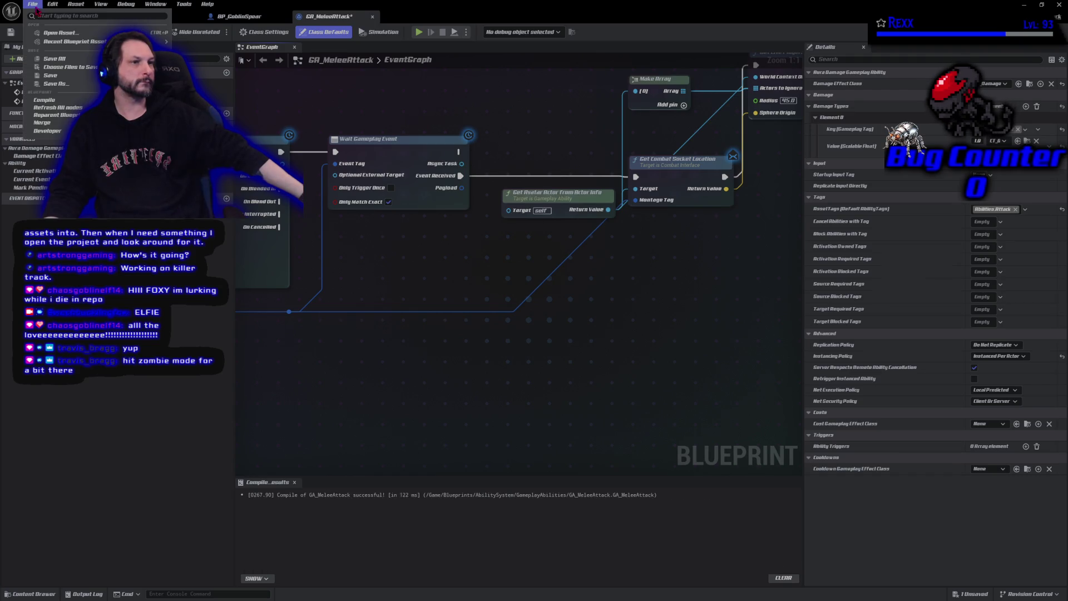
left_click(59, 61)
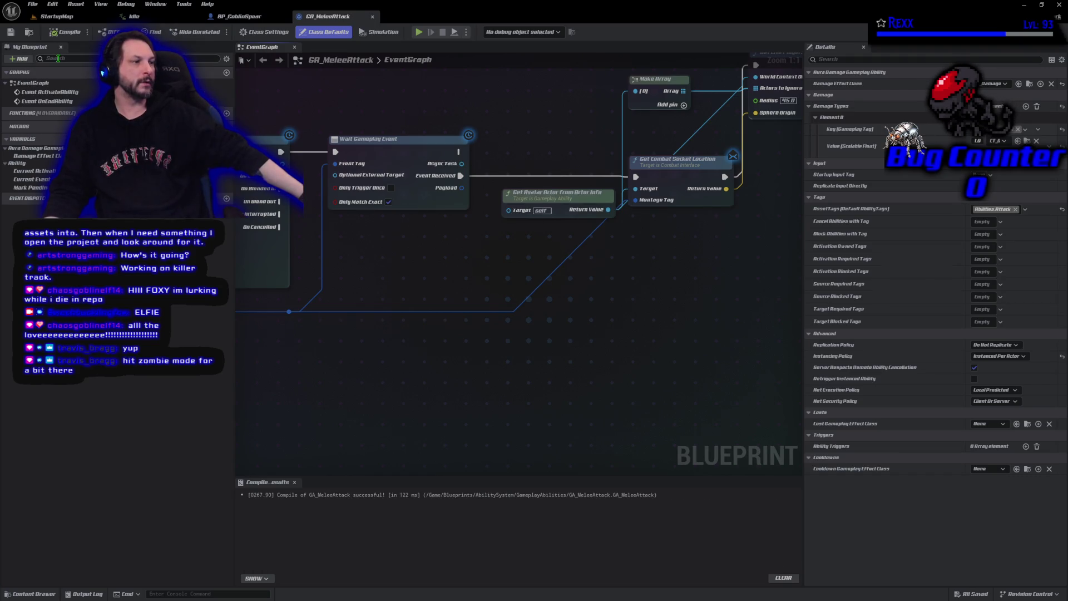
Step: Add a reroute point on the wire, reposition it, and recompile the ability
double_click(519, 309)
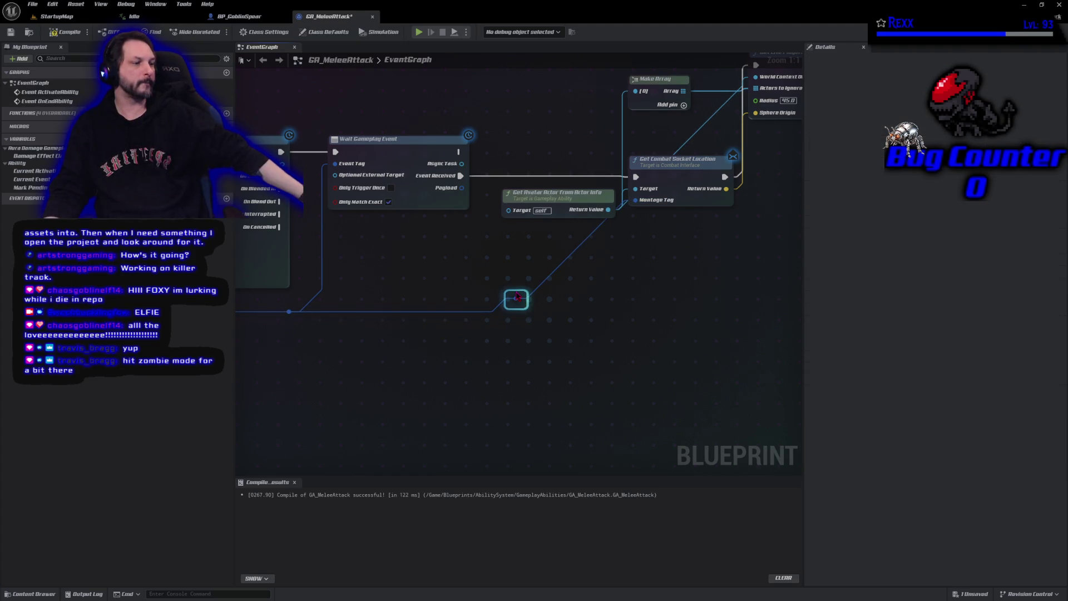
mouse_move(518, 298)
left_mouse_down()
mouse_move(512, 310)
mouse_move(610, 313)
left_mouse_up()
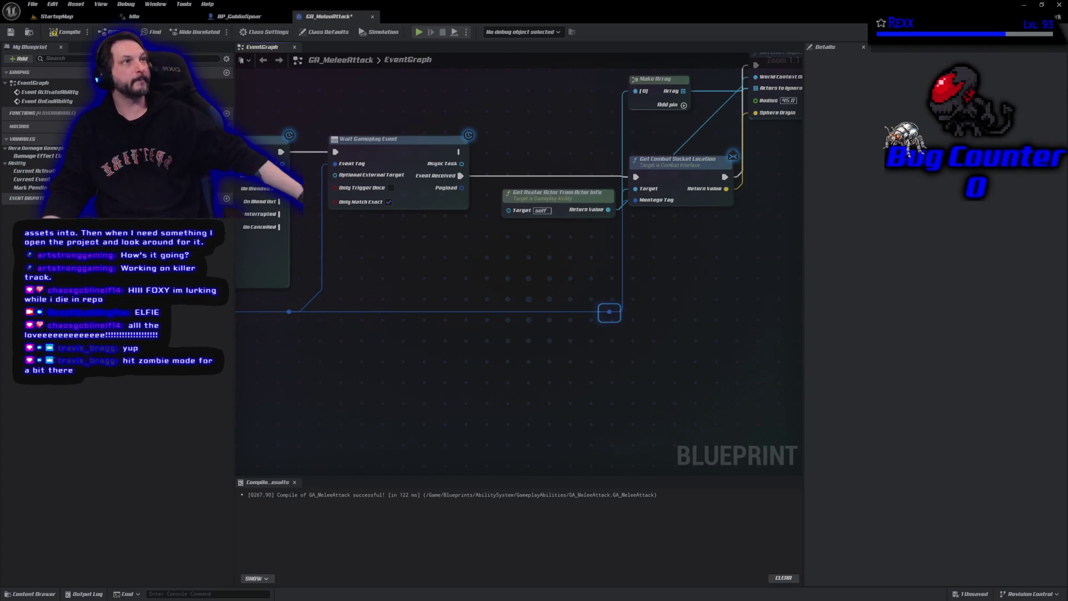
left_click(67, 30)
left_click(32, 4)
key("Escape")
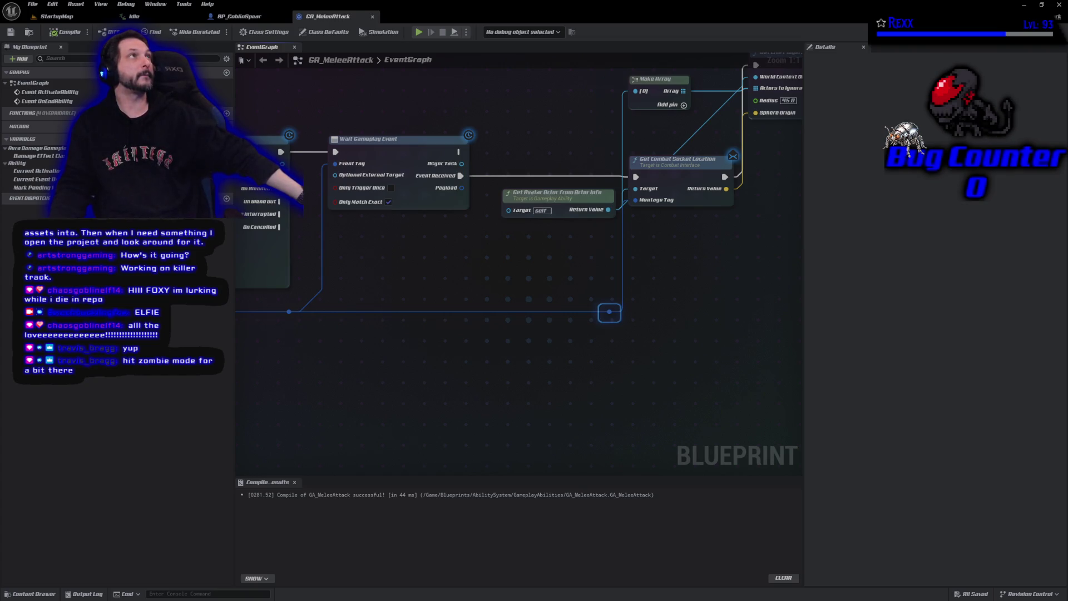
Step: Switch the editor to the BP_GoblinSpear blueprint
left_click(225, 16)
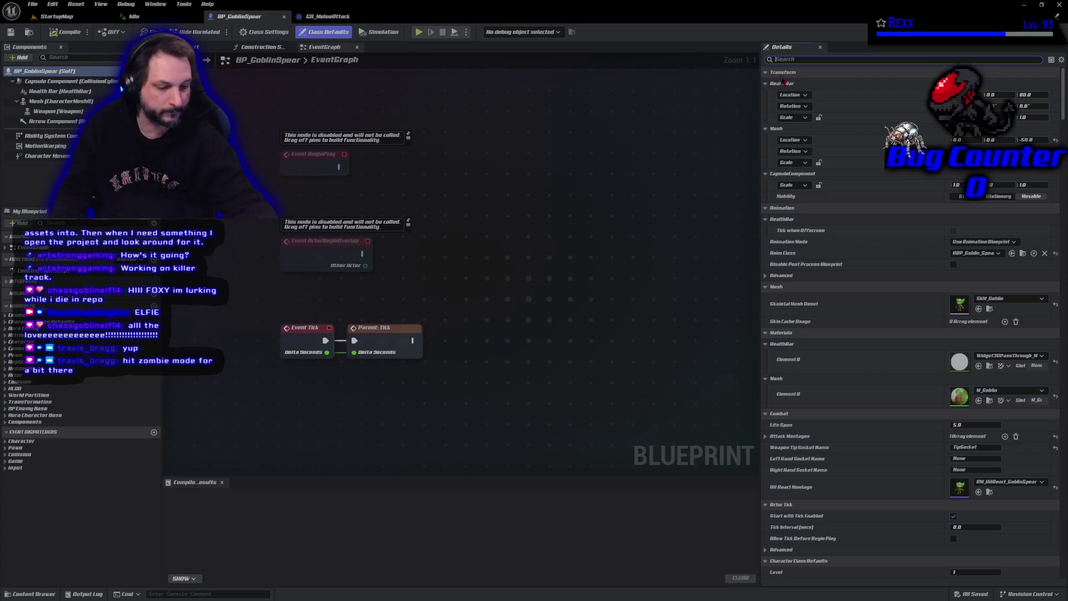
type("atta")
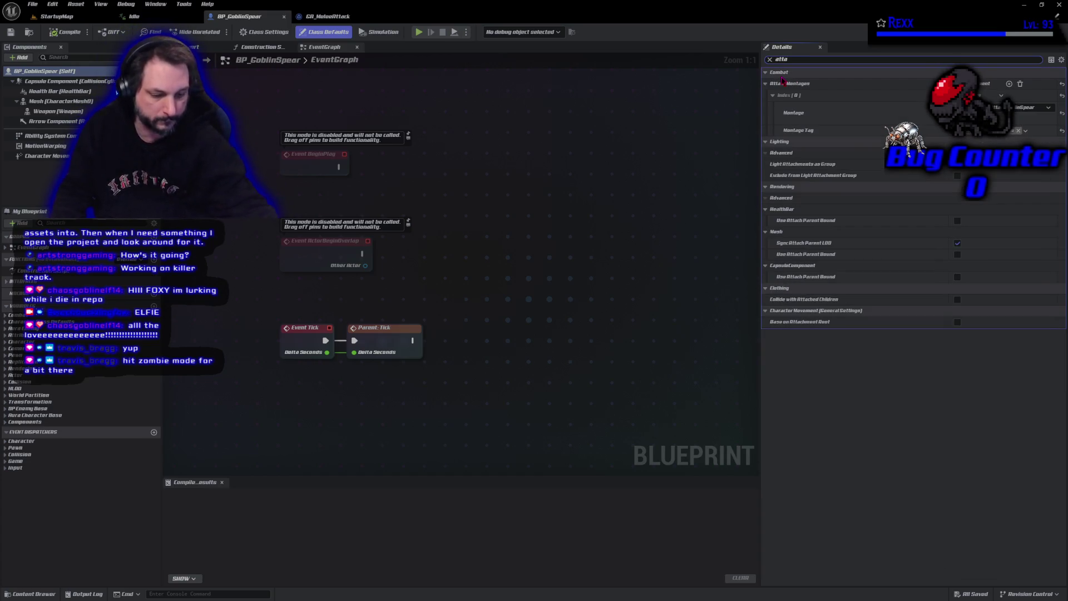
type("ck")
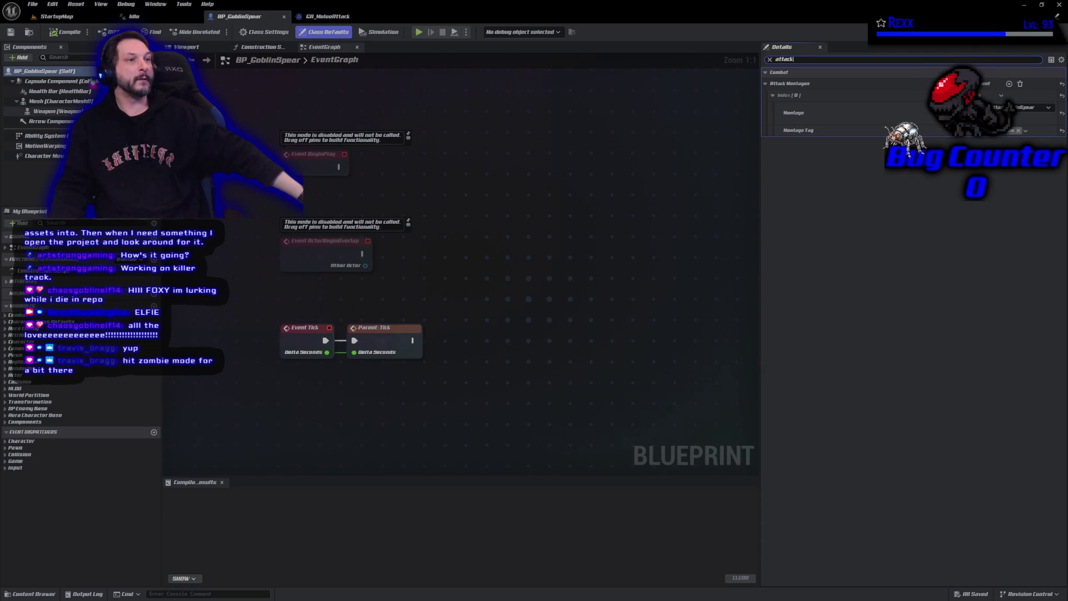
Step: Bring up Project Settings on the GameplayTags page and launch the Gameplay Tag Manager
left_click(52, 4)
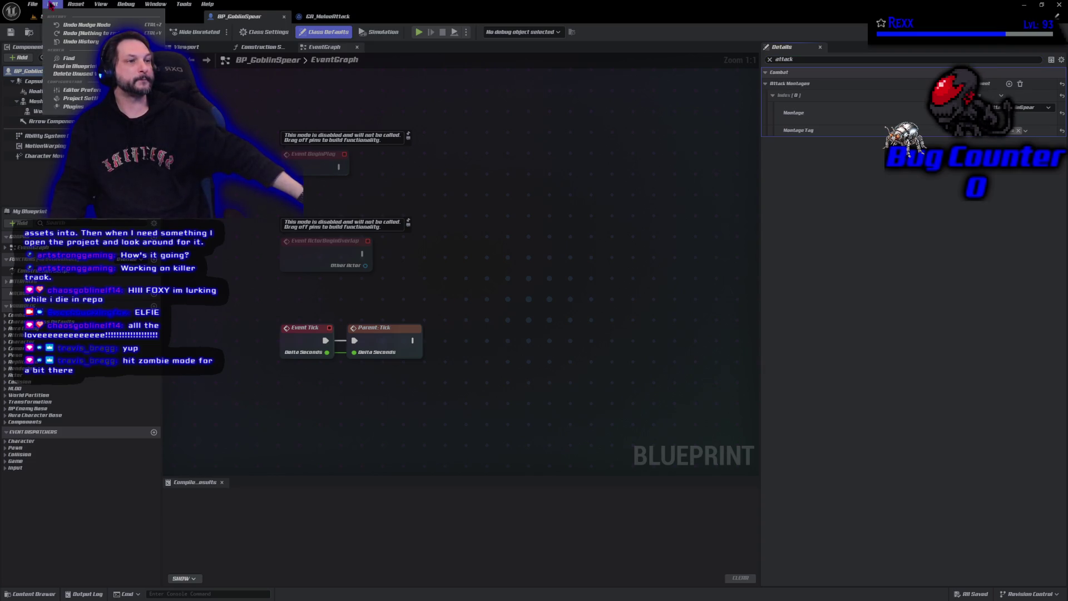
left_click(84, 98)
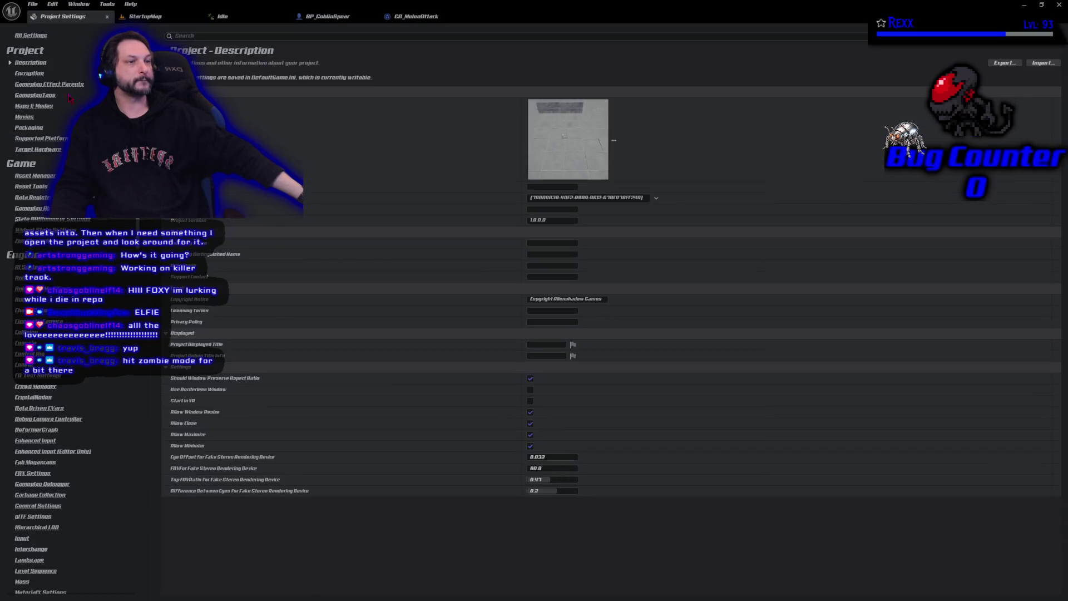
left_click(49, 96)
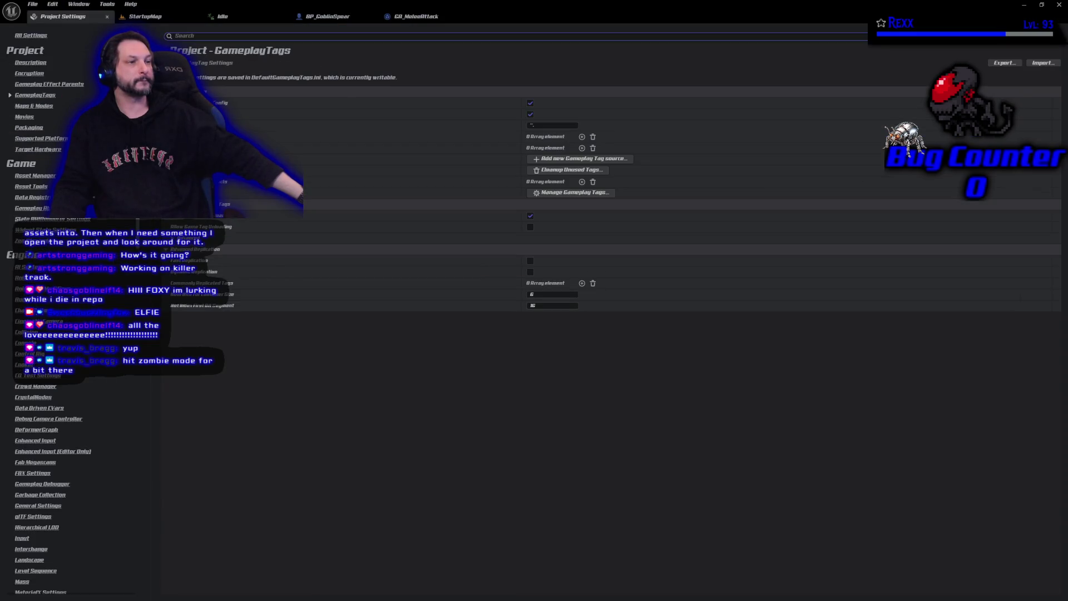
left_click(574, 195)
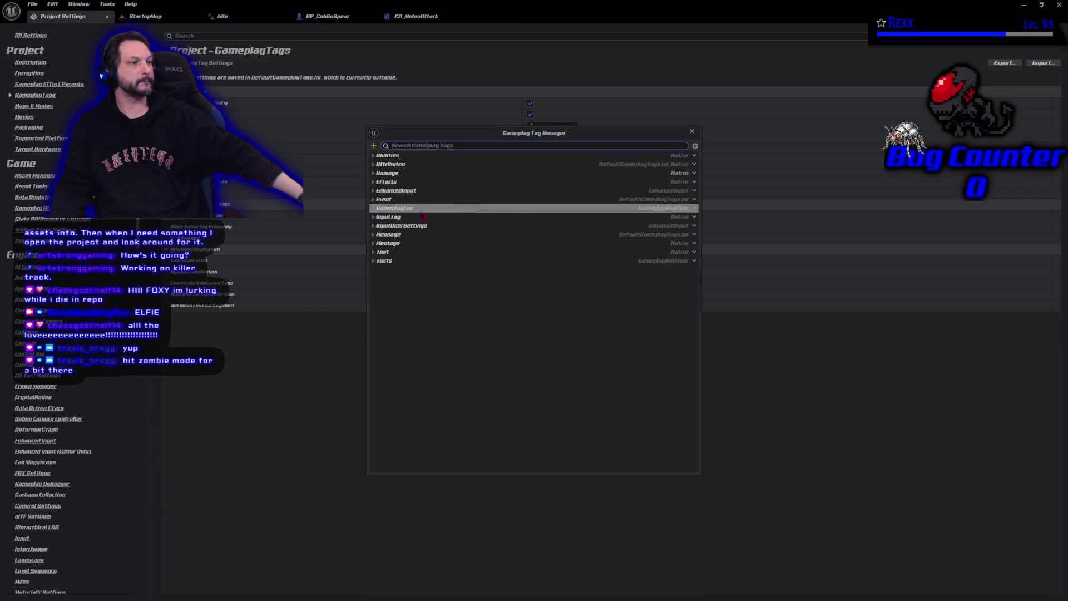
Step: Browse the Damage, Abilities.Attack and Event.Montage tags, then close the Tag Manager
left_click(373, 172)
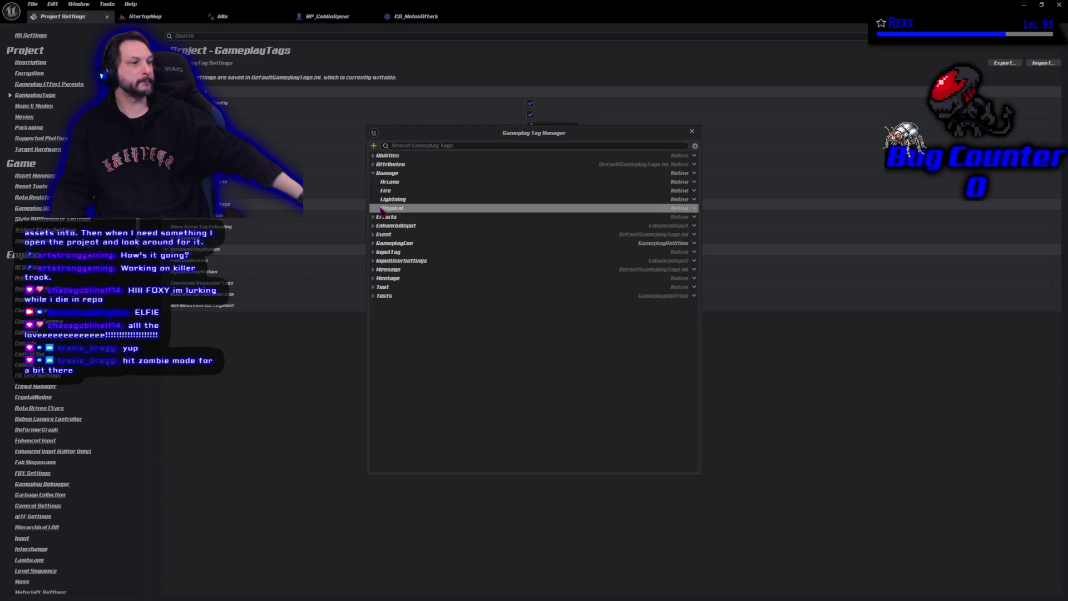
left_click(374, 173)
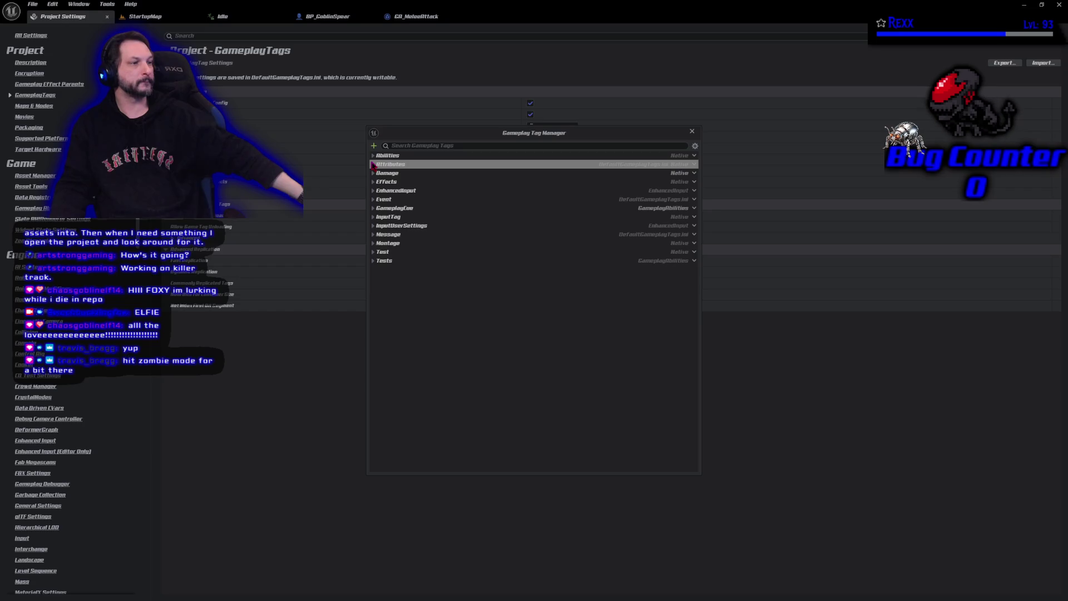
left_click(373, 155)
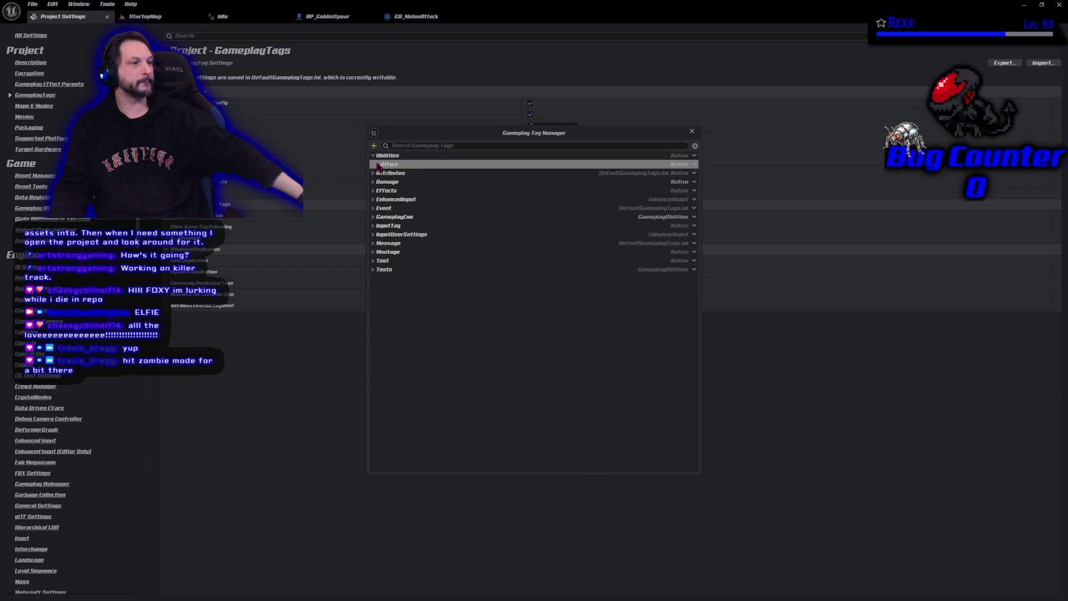
left_click(379, 165)
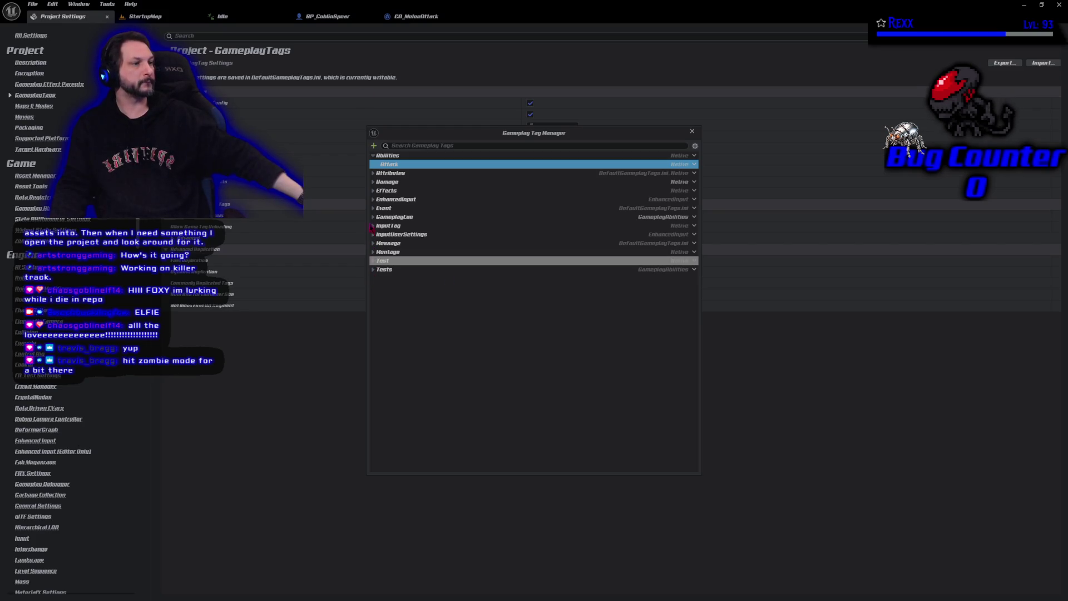
left_click(373, 209)
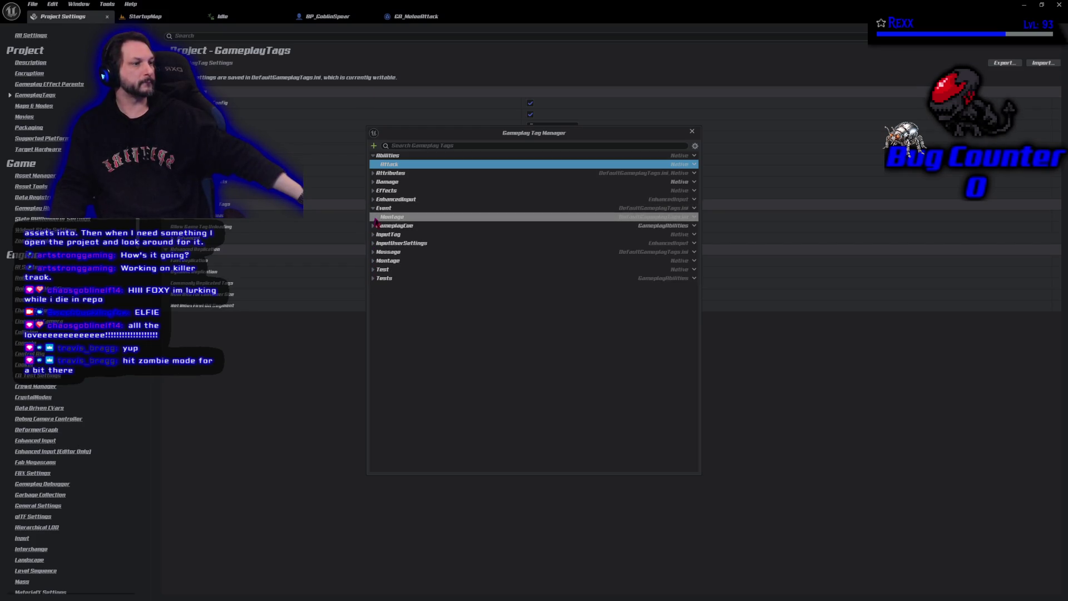
left_click(377, 217)
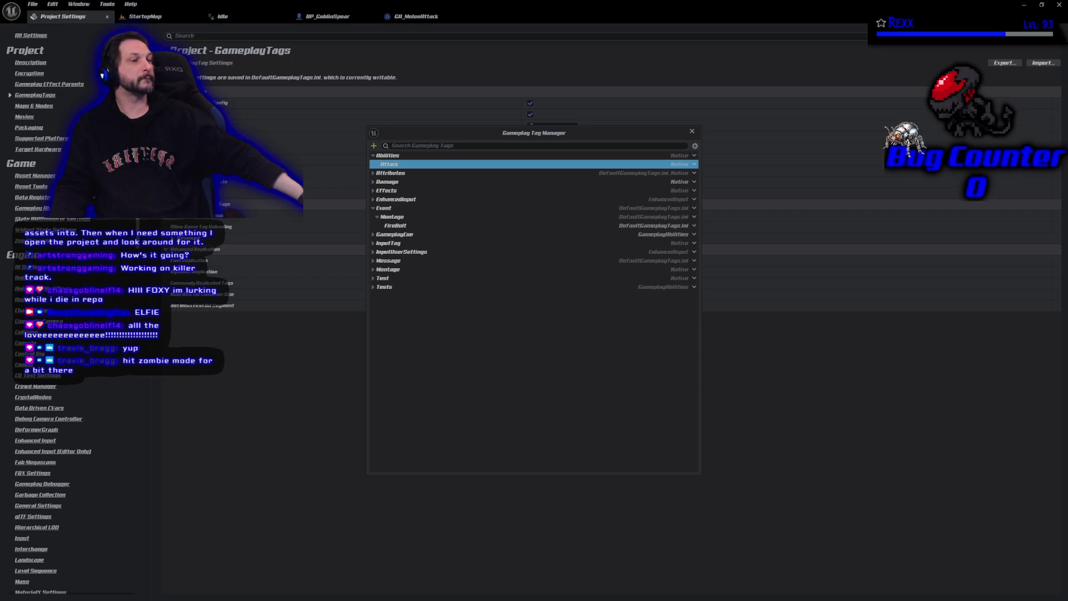
left_click(692, 131)
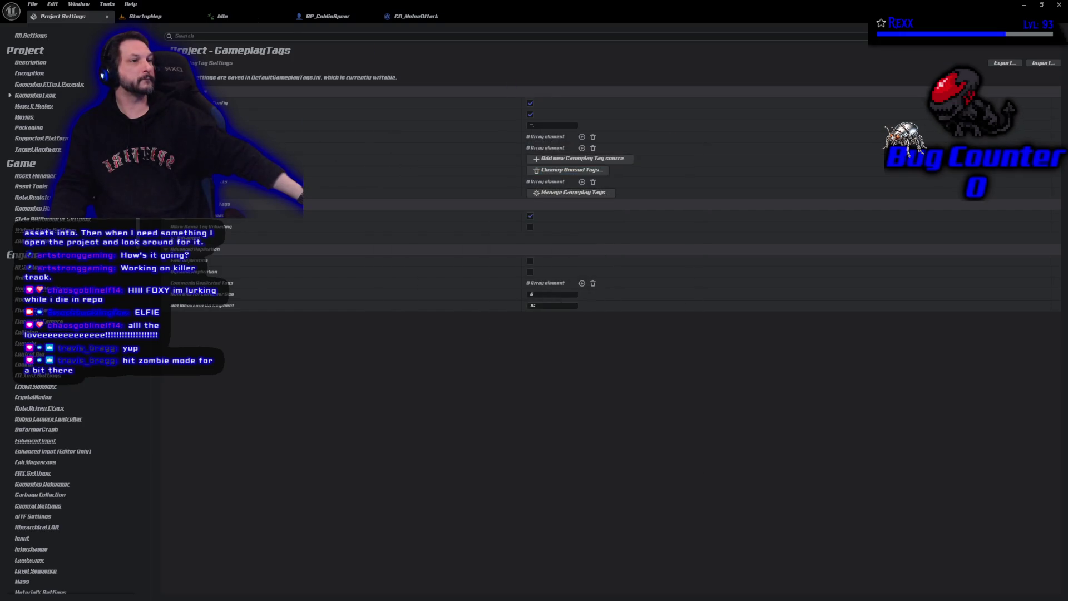
Step: Close Project Settings, test-play the level briefly, stop it, and switch to the SKM_Ghoul asset
middle_click(73, 19)
left_click(32, 4)
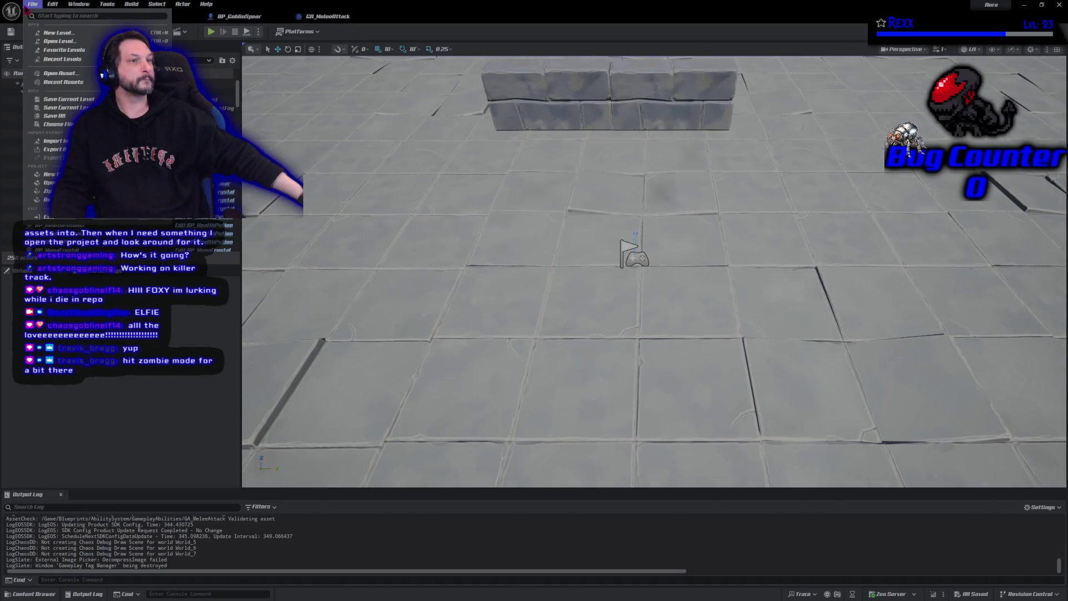
left_click(66, 117)
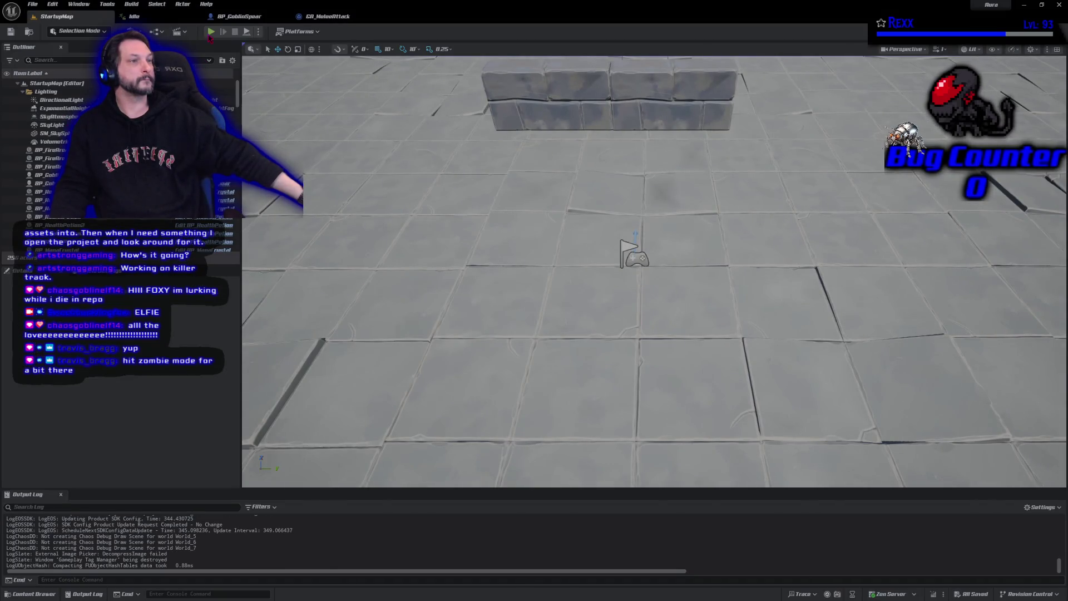
left_click(213, 32)
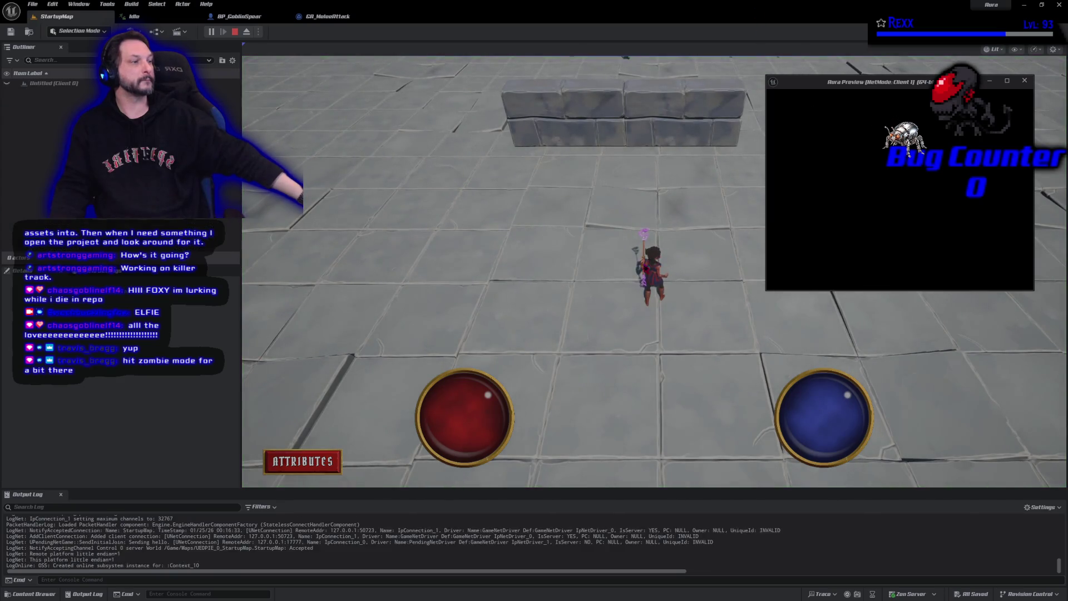
left_click(499, 160)
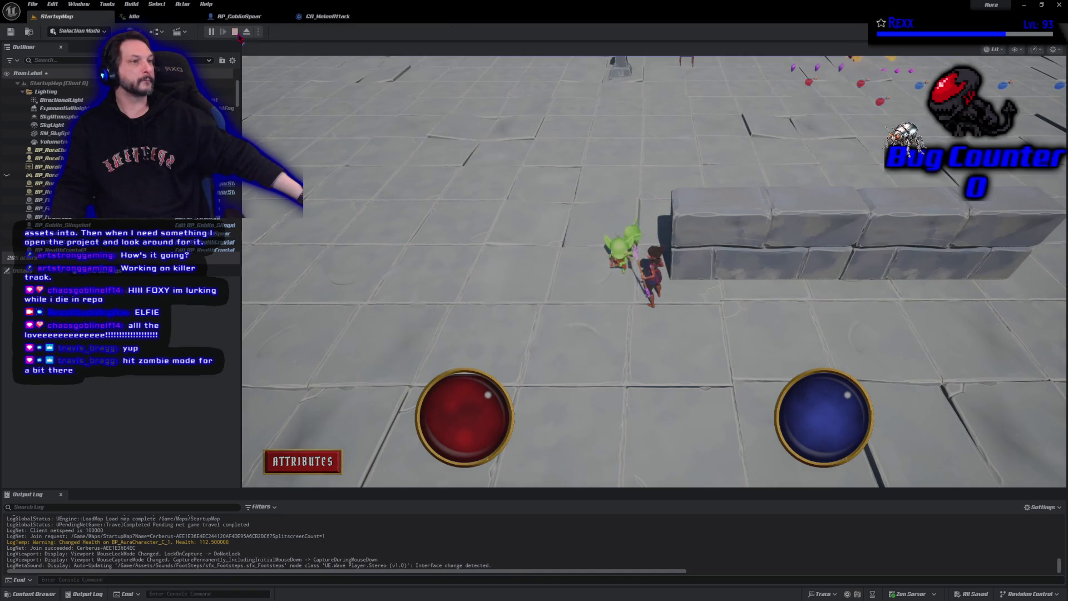
left_click(234, 31)
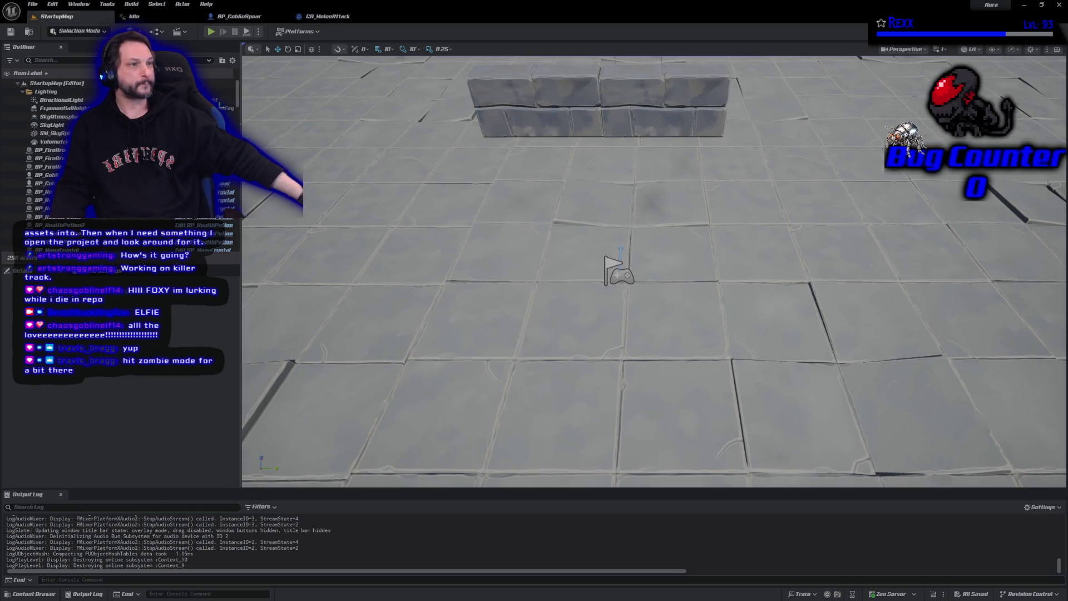
left_click(154, 17)
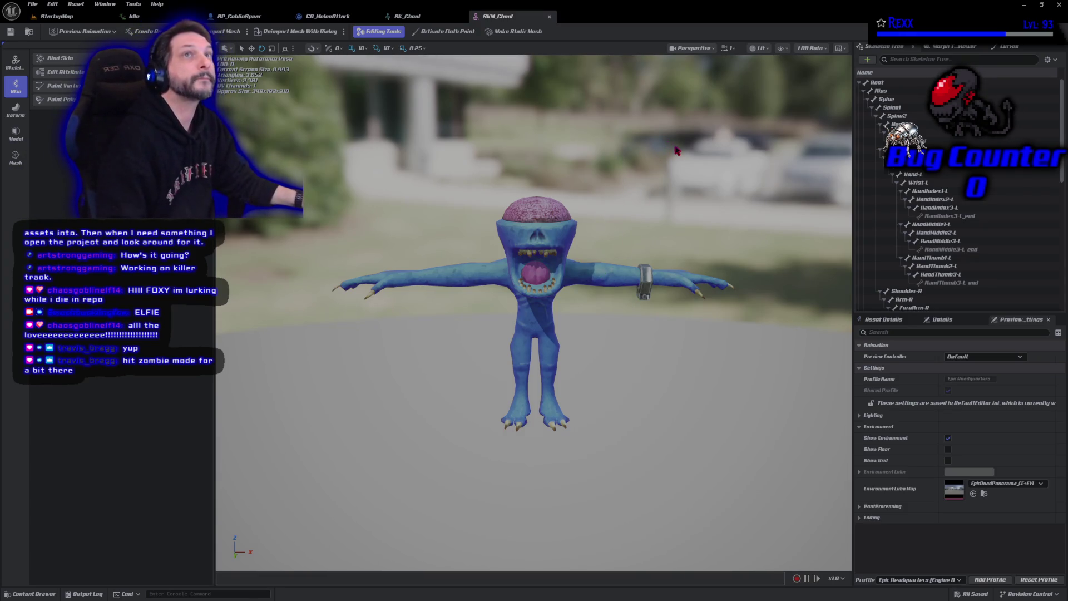
Step: Add a socket under the Wrist-L bone and name it LeftHandSocket
left_click(937, 189)
right_click(935, 189)
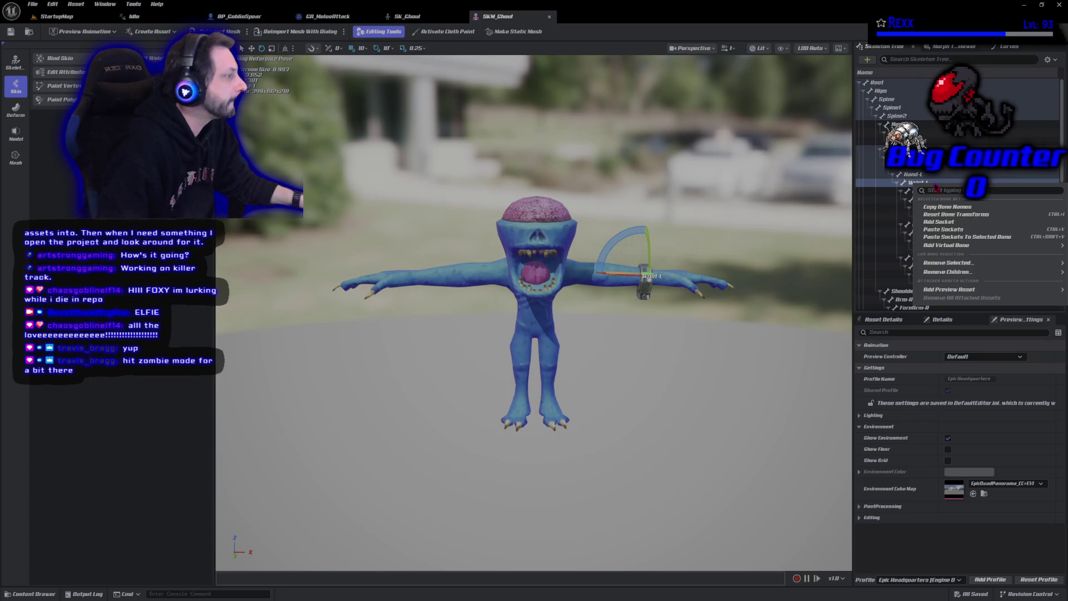
left_click(931, 188)
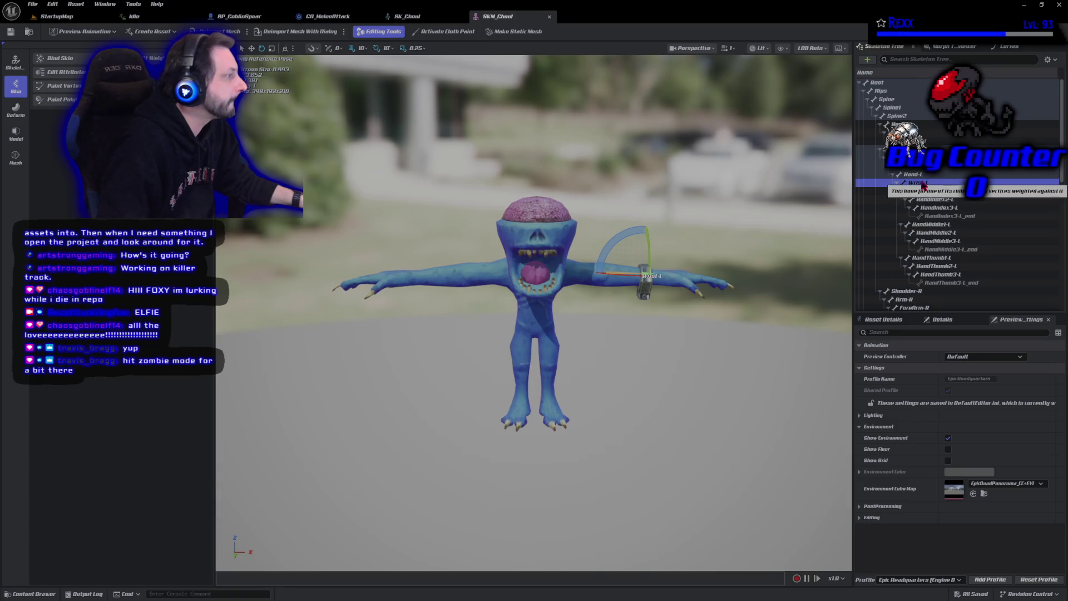
right_click(929, 187)
left_click(938, 220)
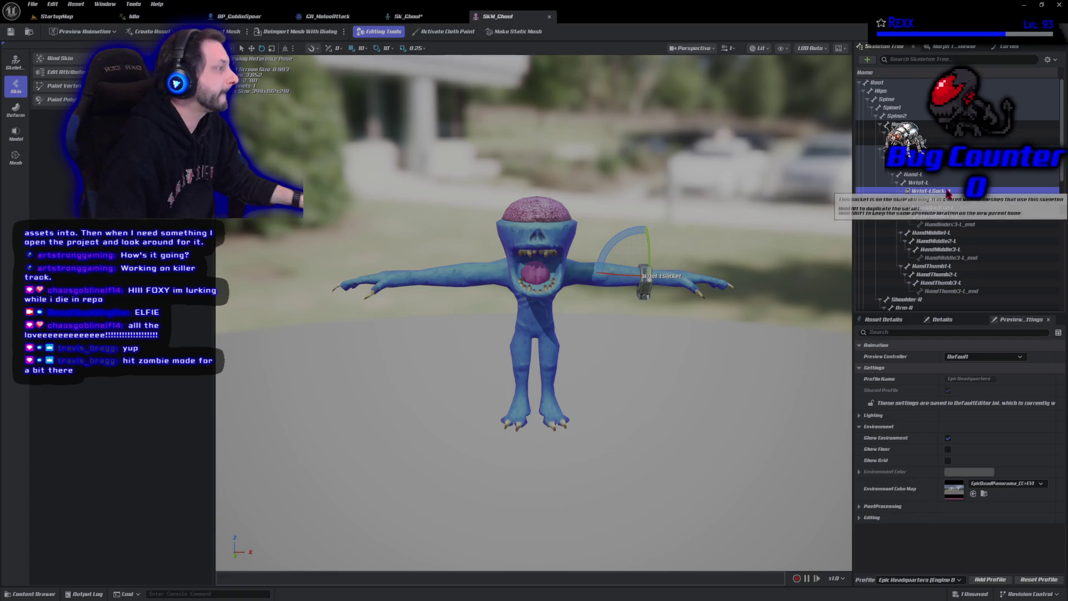
key("F2")
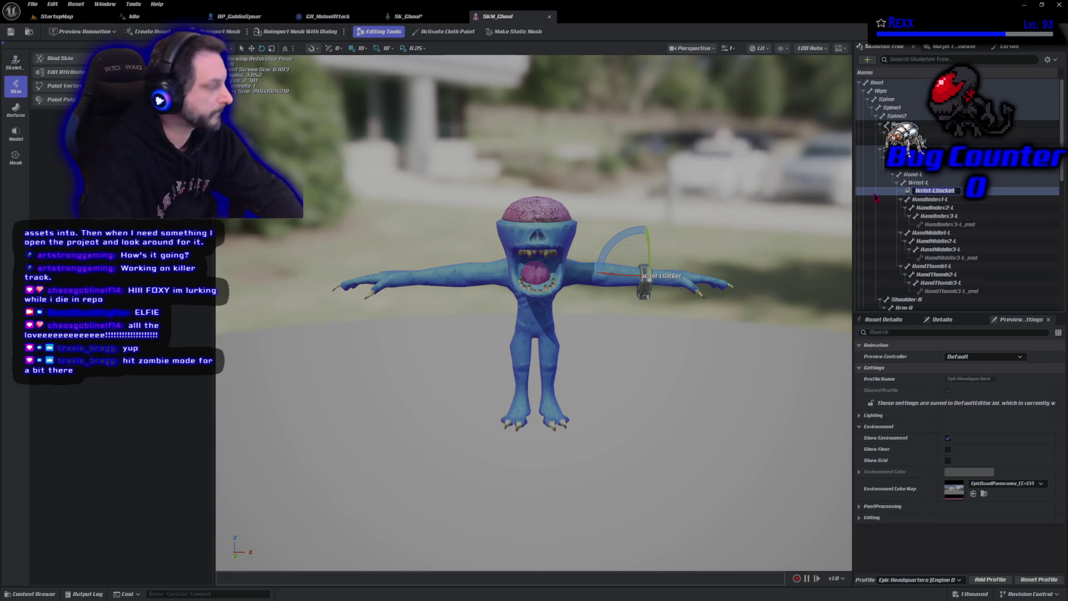
type("LeftHa")
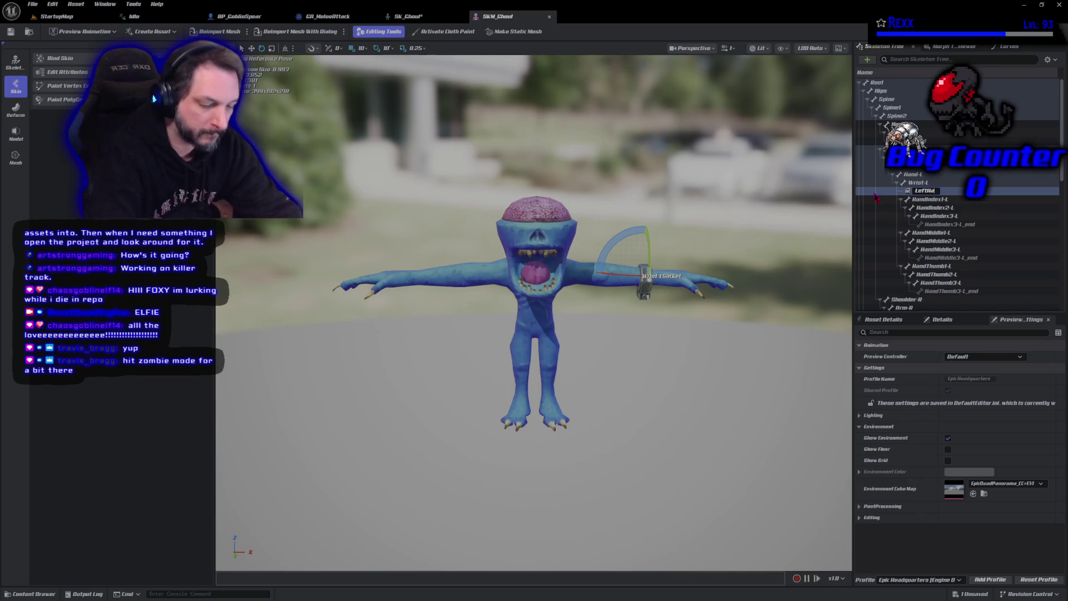
type("ndSocke")
key("Return")
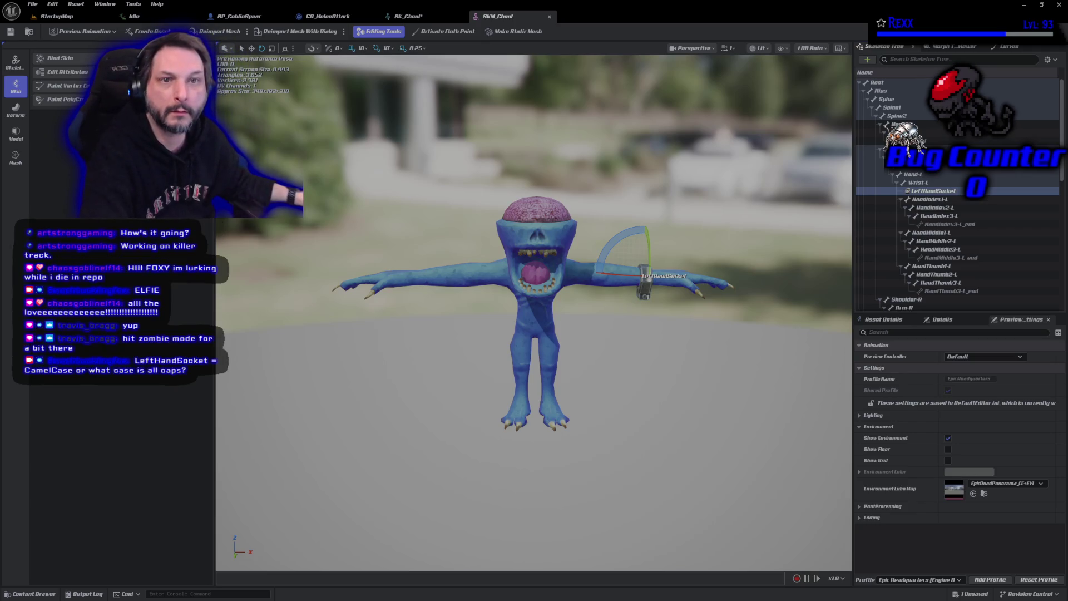
Step: Search Google for 'camel case' in Chrome and expand the AI overview
key("alt+Tab")
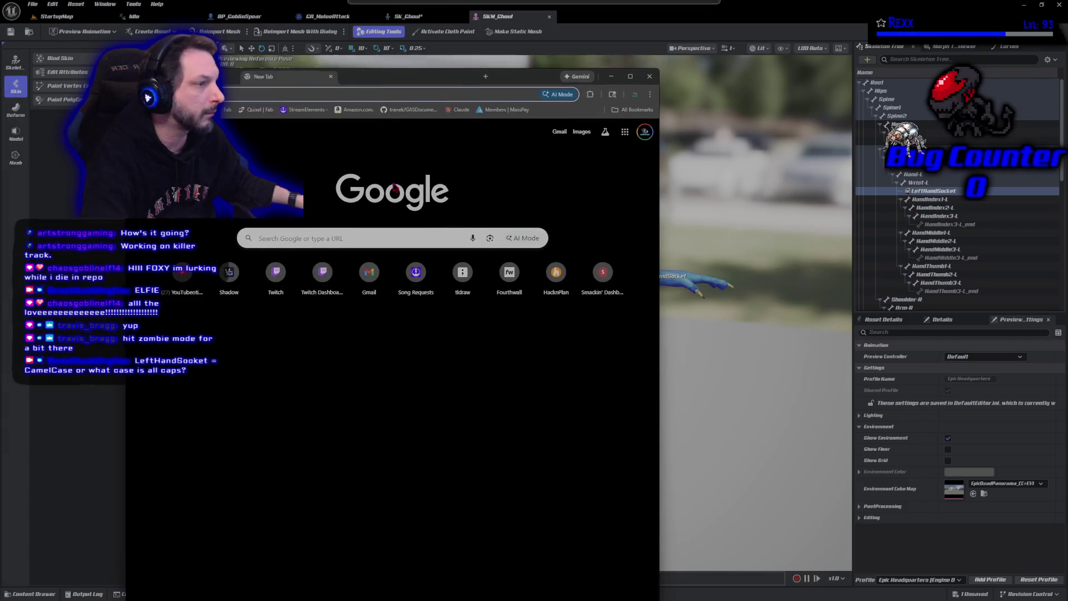
left_click(321, 230)
type("camel")
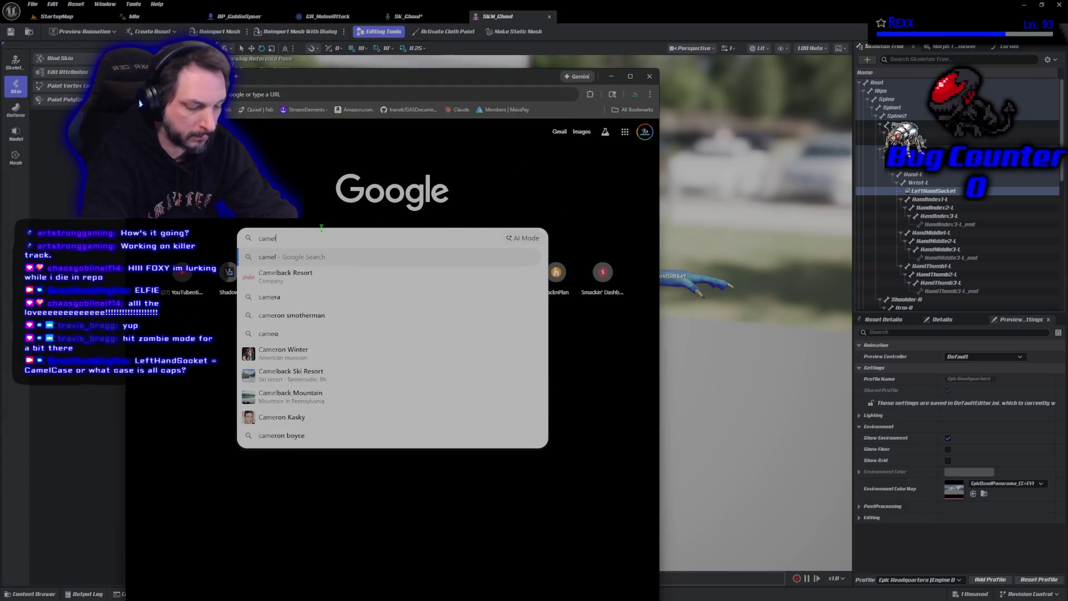
type(" case")
key("Return")
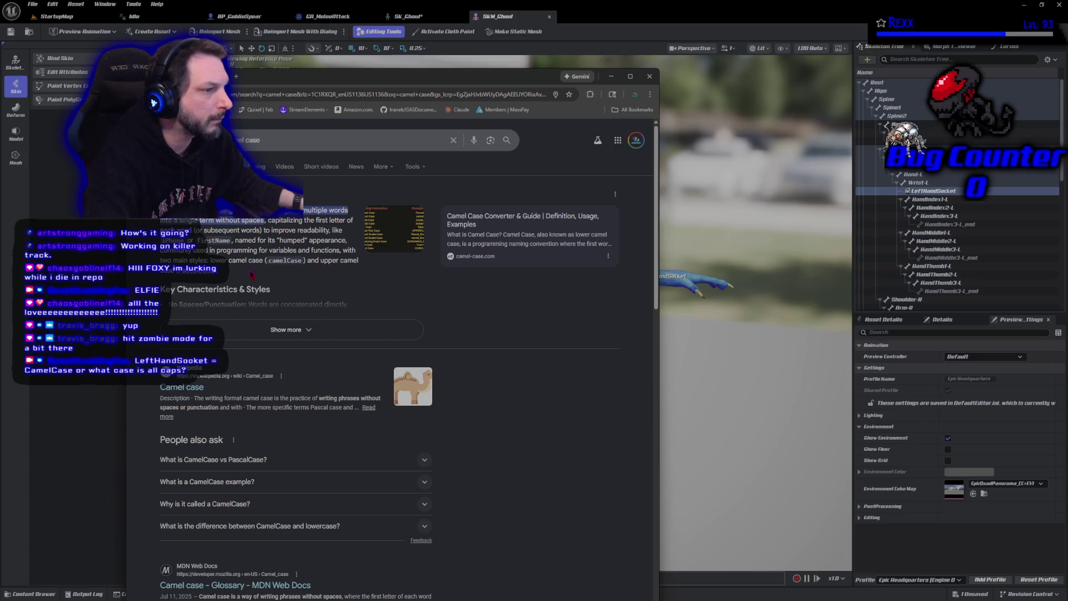
left_click(275, 329)
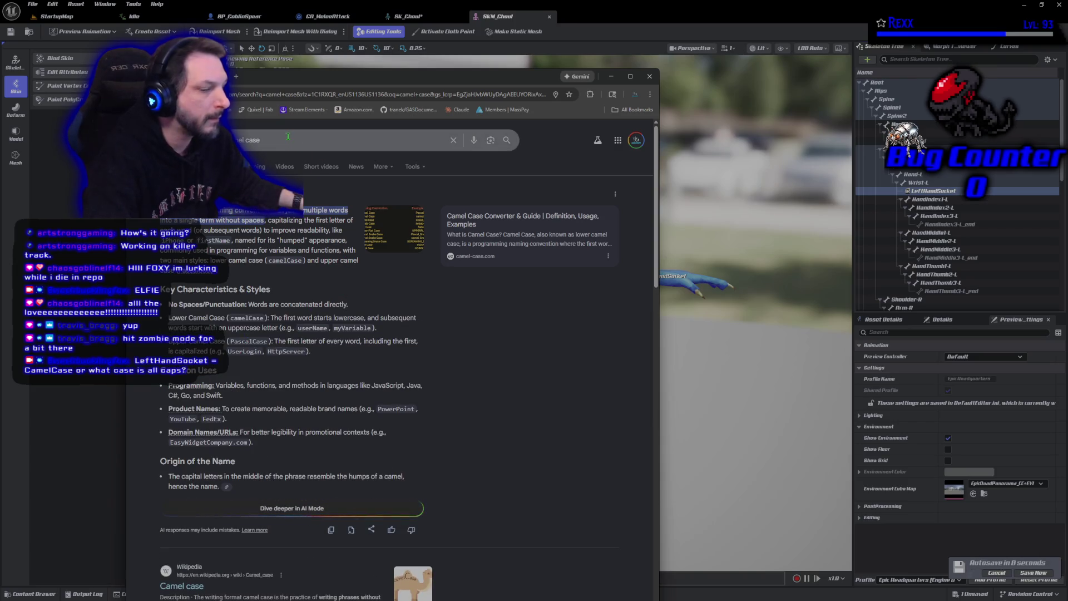
Step: Select the existing query in the search box to replace it with 'pascal case'
left_click(143, 97)
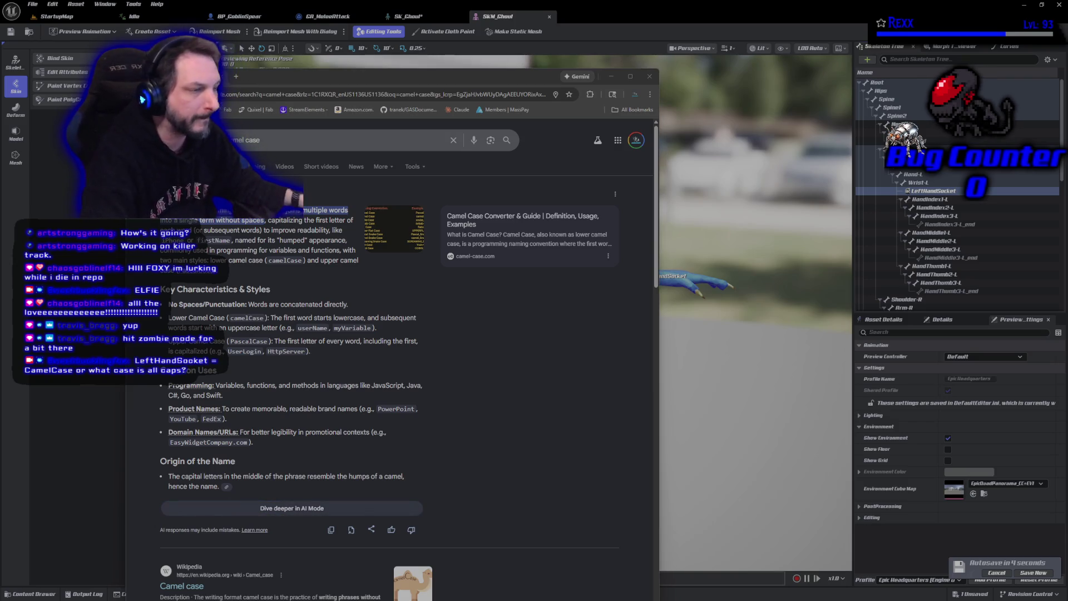
left_click(308, 144)
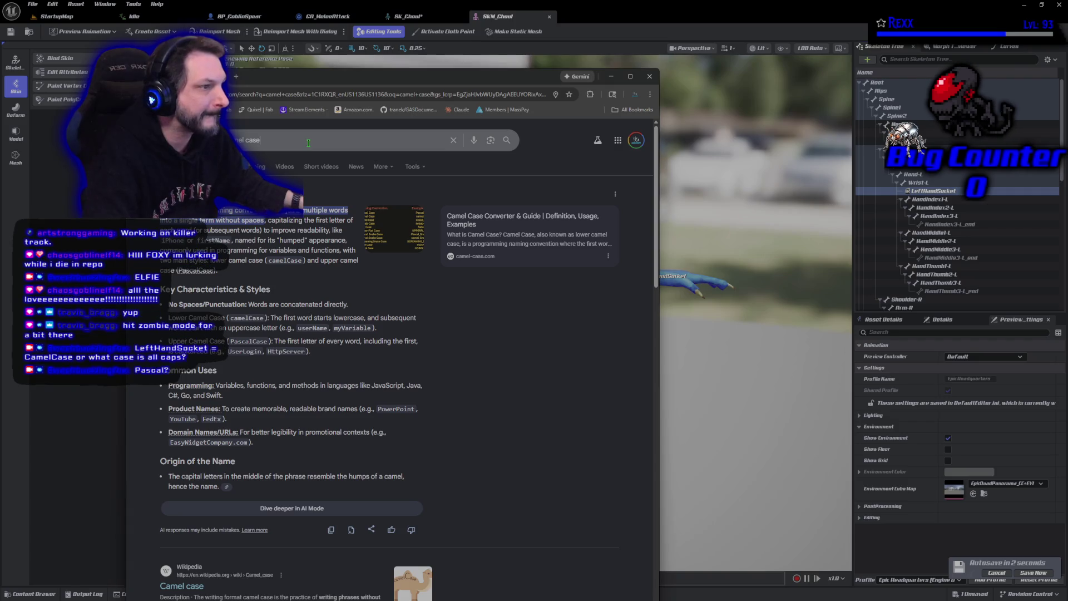
key("ctrl+a")
type("pascal")
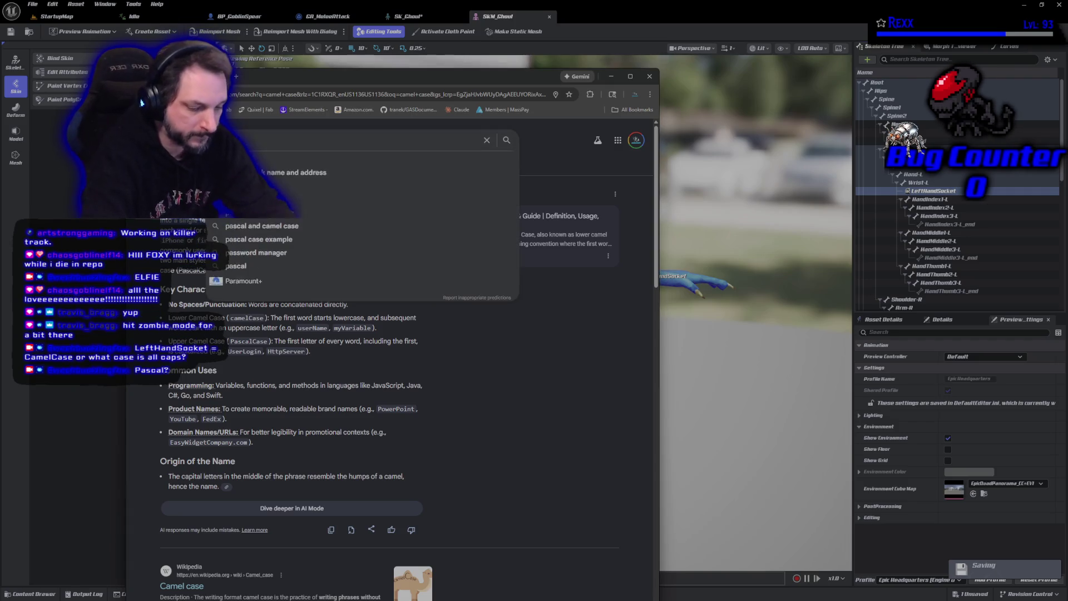
type(" case")
Step: Read the expanded Pascal case AI overview, then return to the Unreal editor
key("Return")
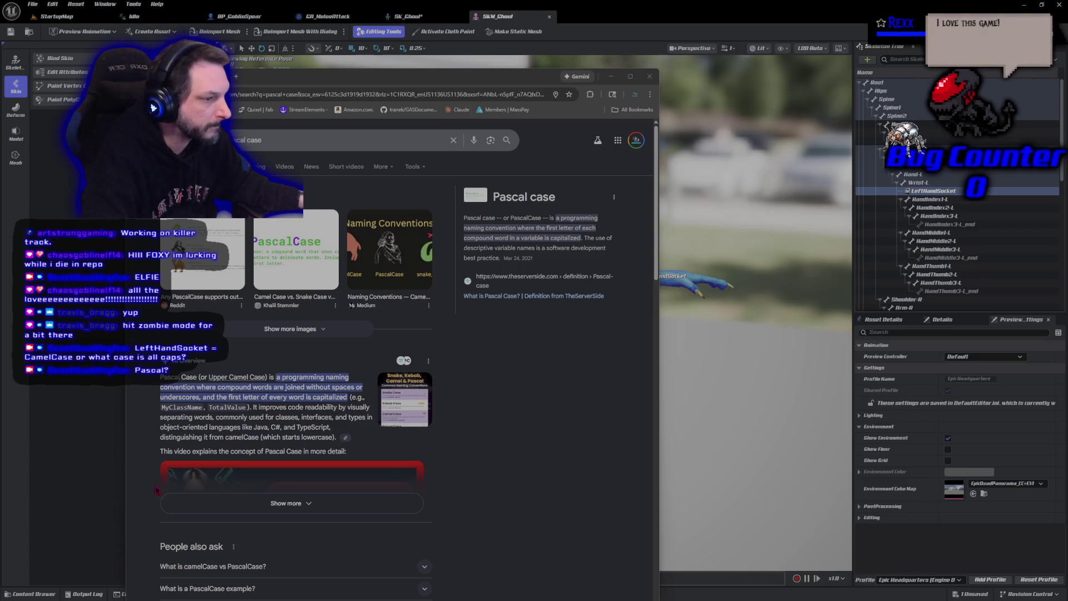
scroll(144, 471, "down", 1)
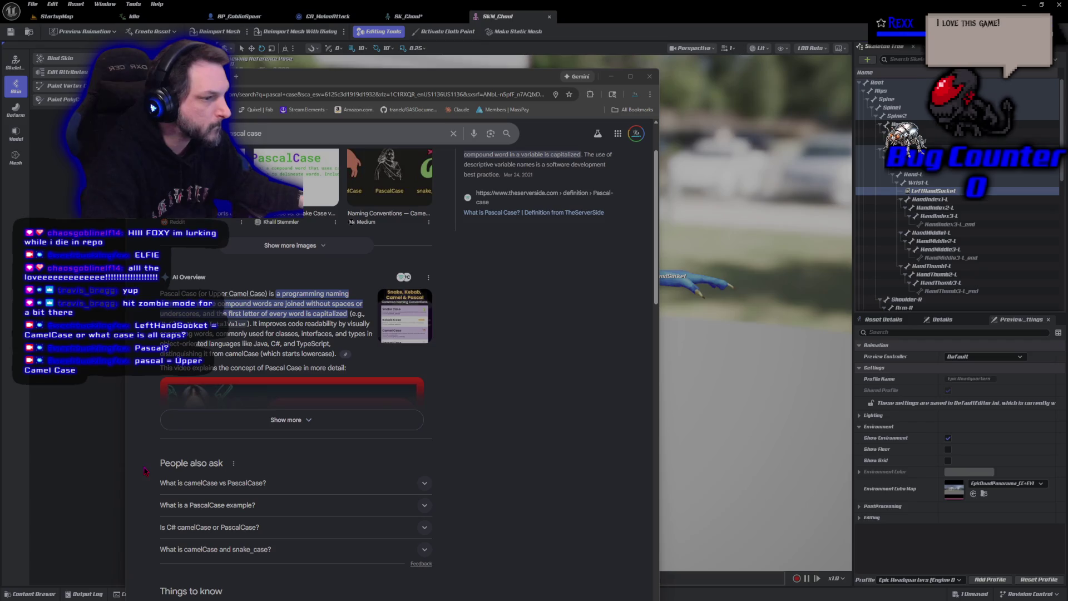
left_click(215, 424)
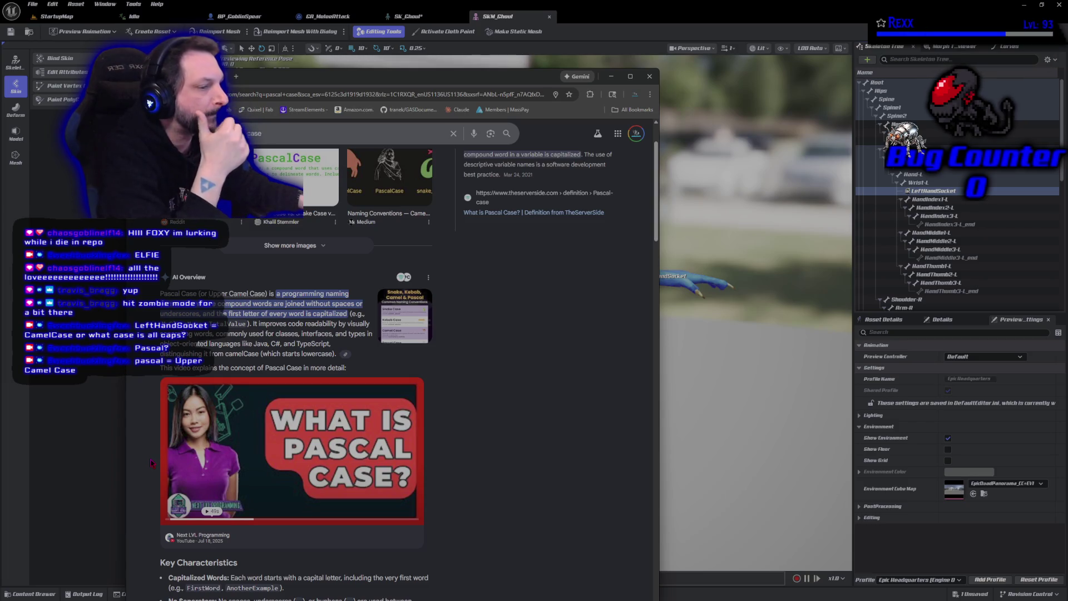
scroll(152, 463, "down", 2)
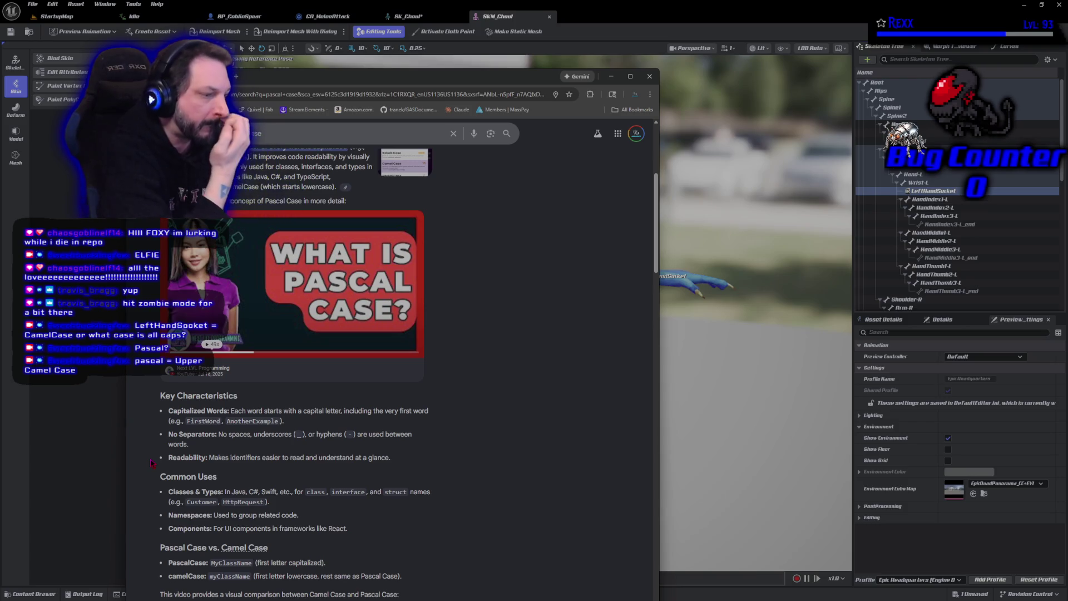
scroll(293, 376, "down", 1)
scroll(292, 375, "down", 3)
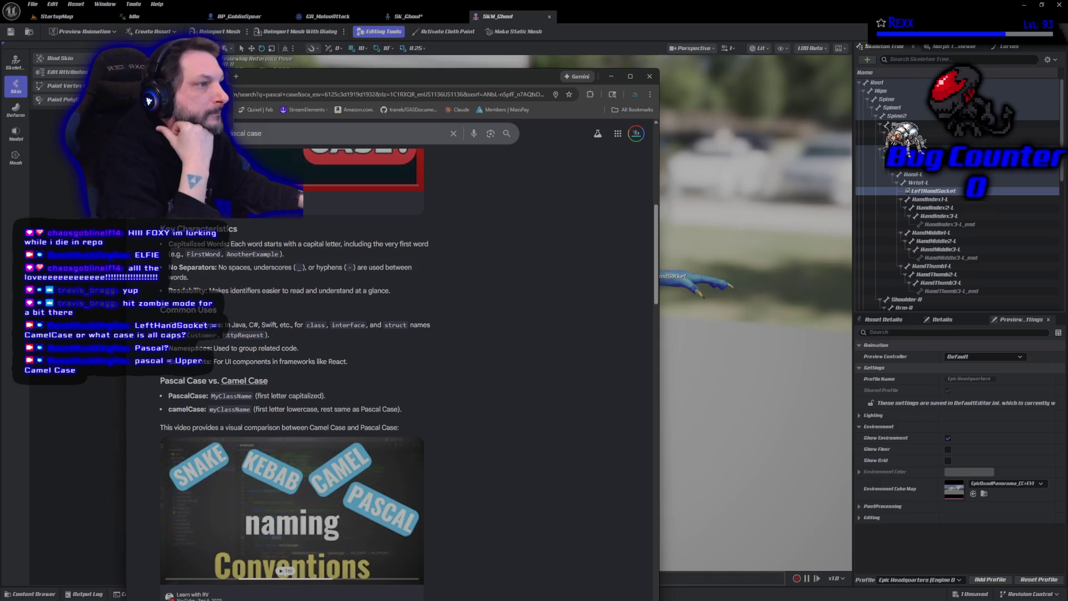
key("alt+Tab")
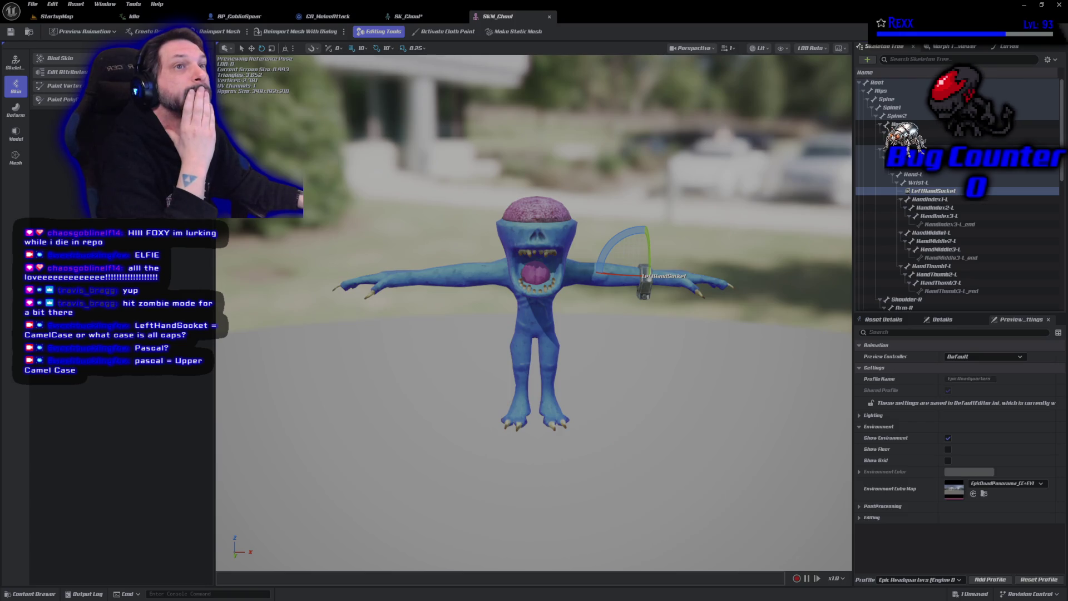
scroll(934, 257, "down", 1)
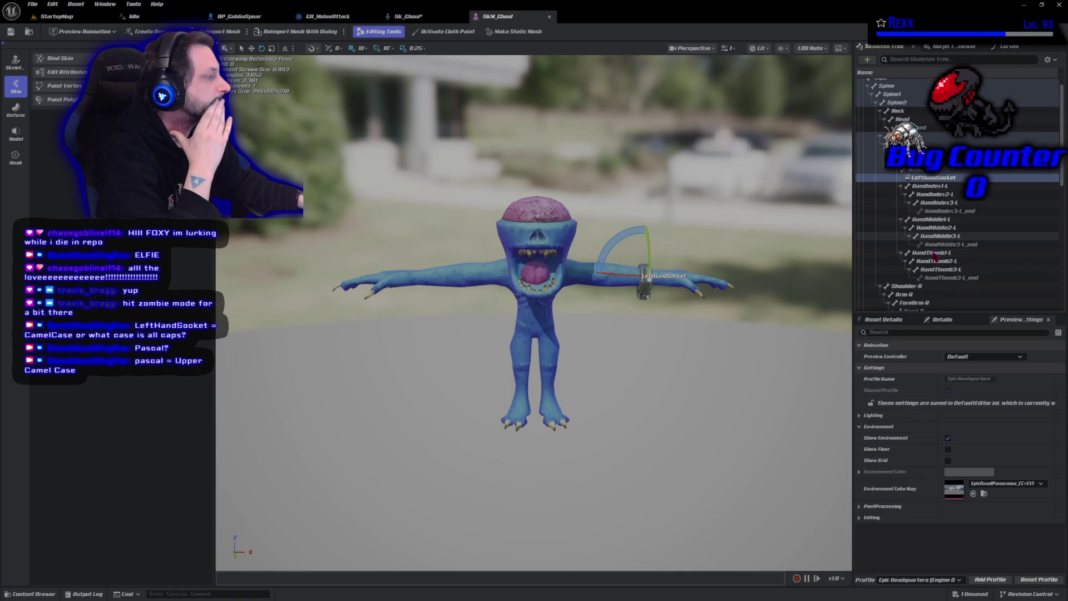
scroll(934, 258, "down", 3)
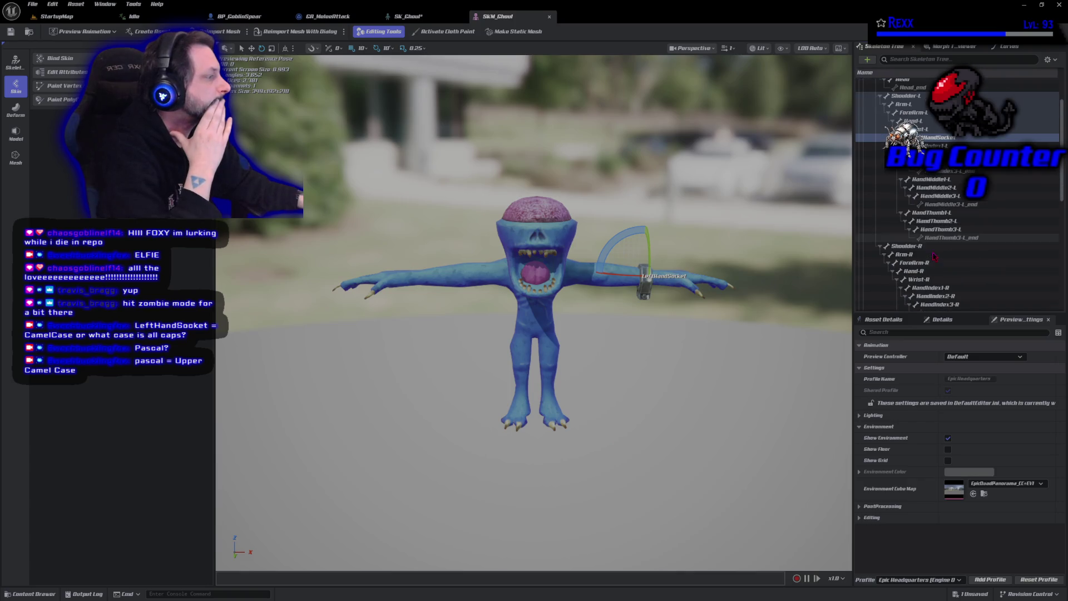
Step: Add a socket under Wrist-R named RightHandSocket and save the skeleton
right_click(924, 283)
left_click(945, 320)
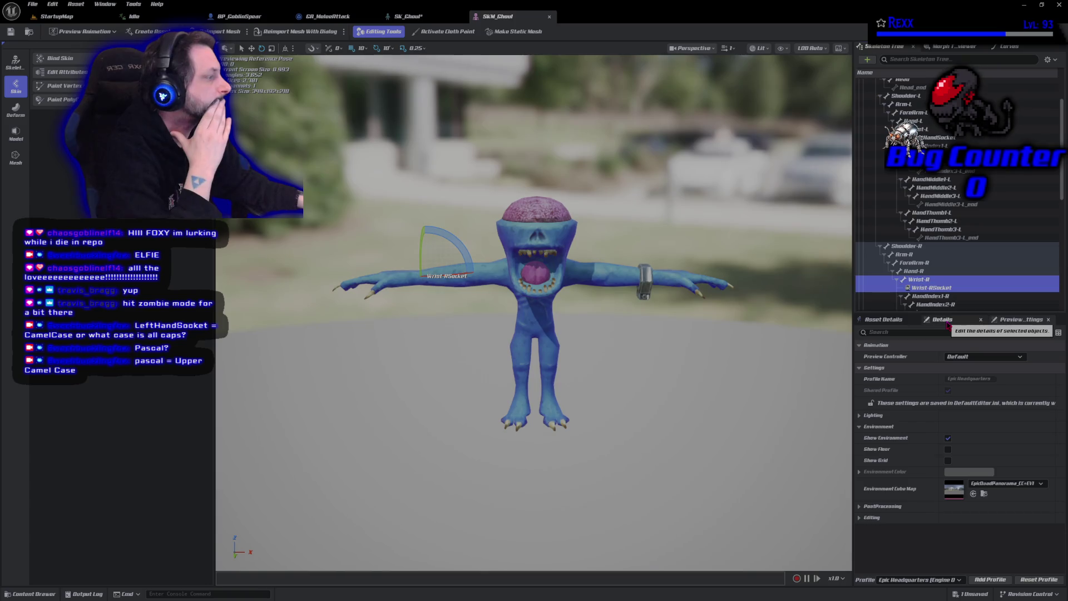
left_click(944, 292)
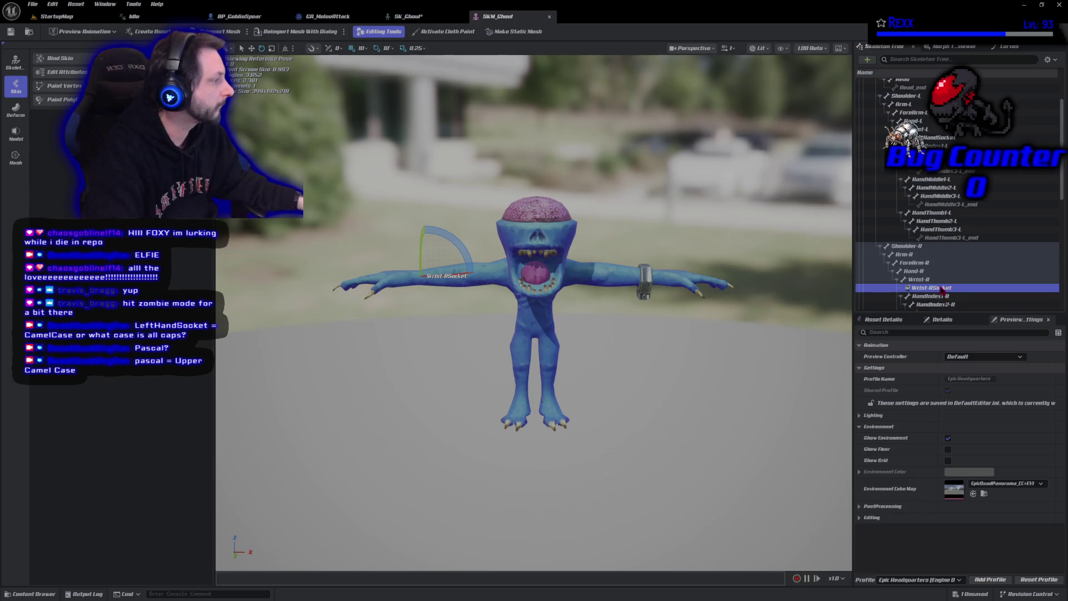
left_click(941, 289)
type("Big")
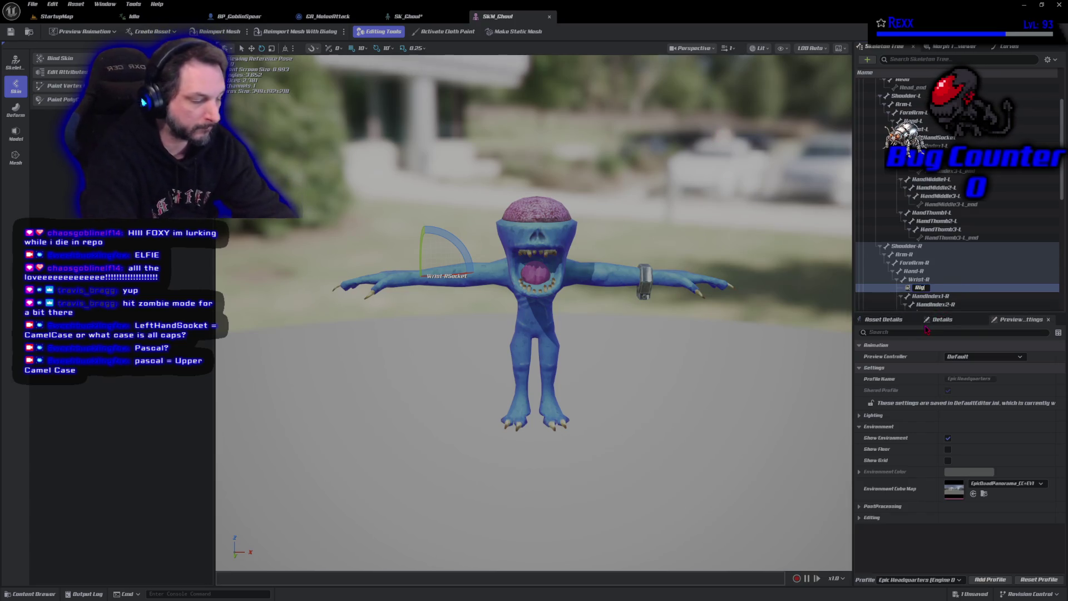
type("htHandSocket")
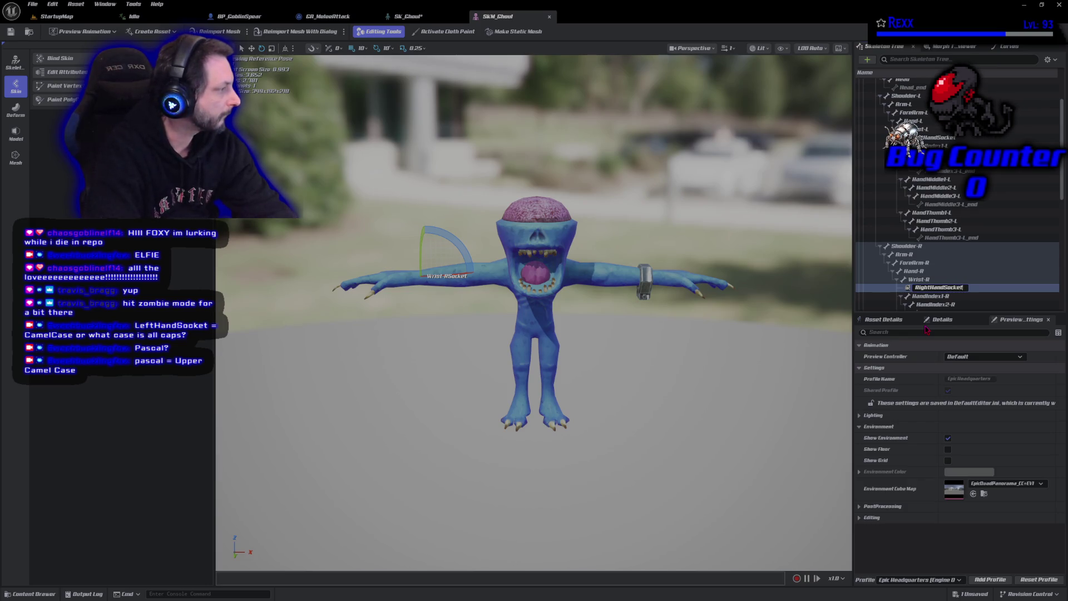
key("Return")
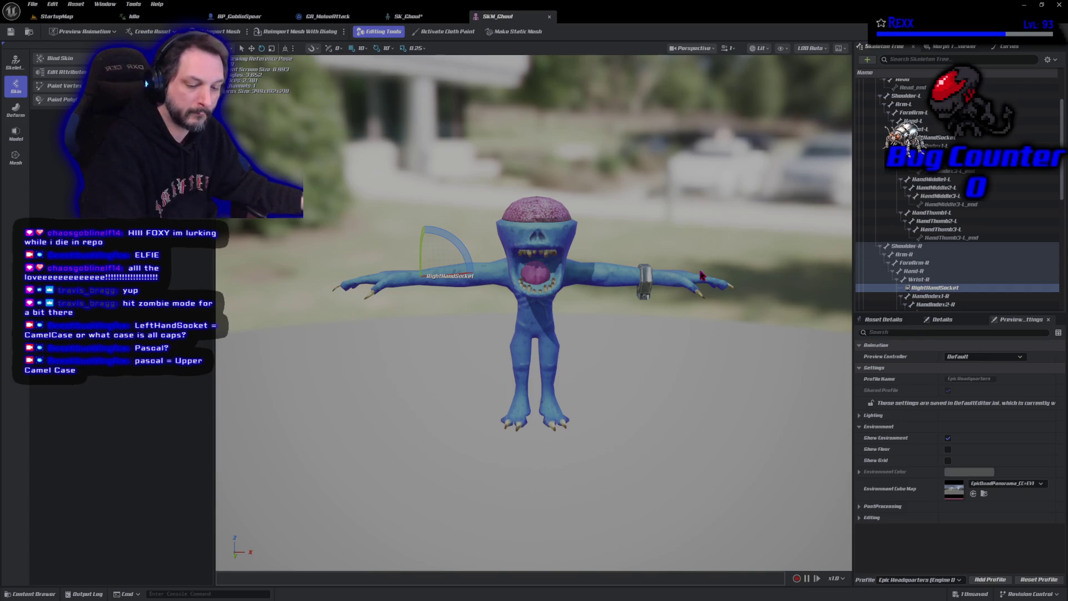
key("ctrl+s")
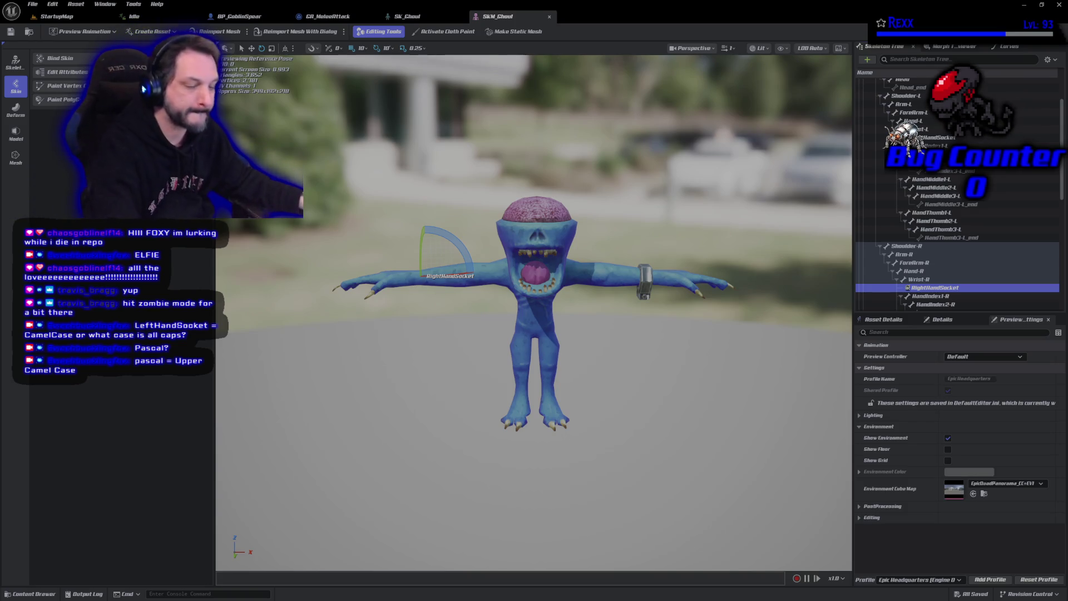
Step: Move RightHandSocket along the arm with the translate gizmo so it sits on the hand
left_click_drag(419, 266, 437, 258)
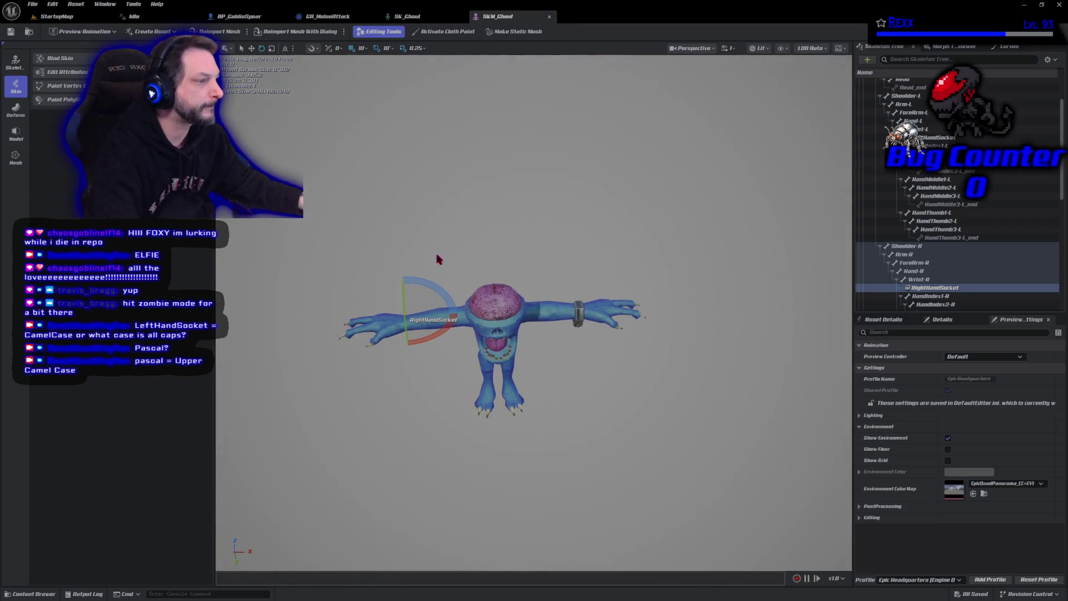
key("w")
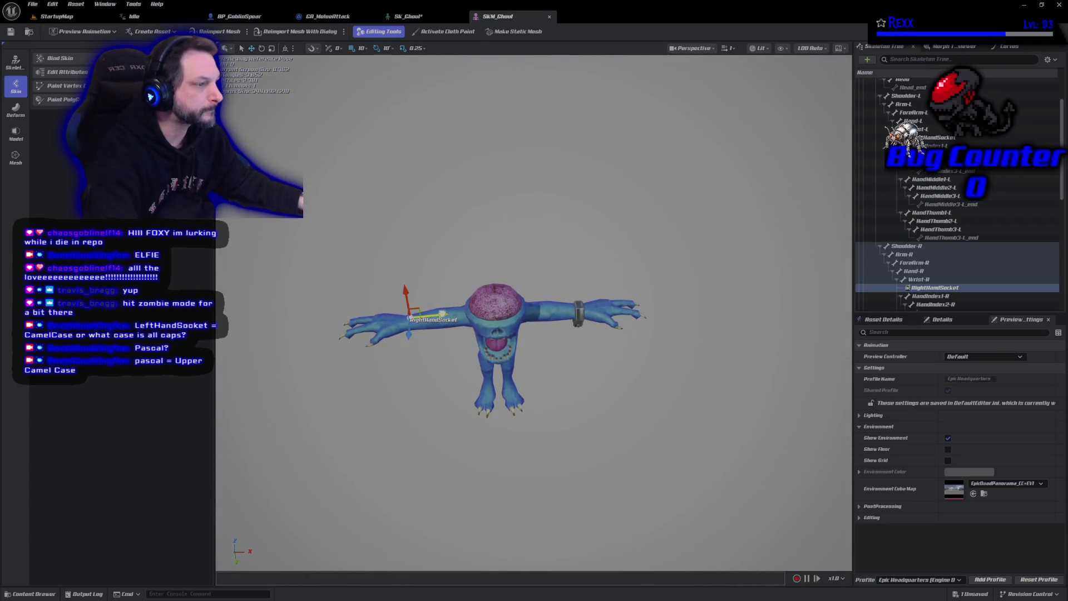
left_click_drag(442, 313, 412, 316)
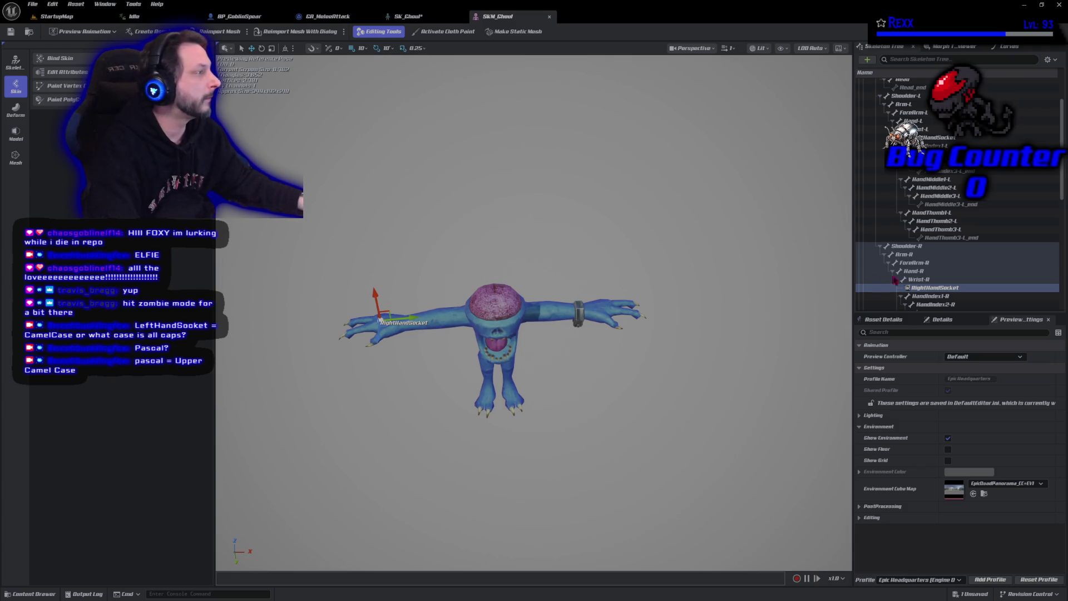
scroll(957, 203, "up", 2)
scroll(958, 205, "up", 1)
scroll(958, 202, "down", 1)
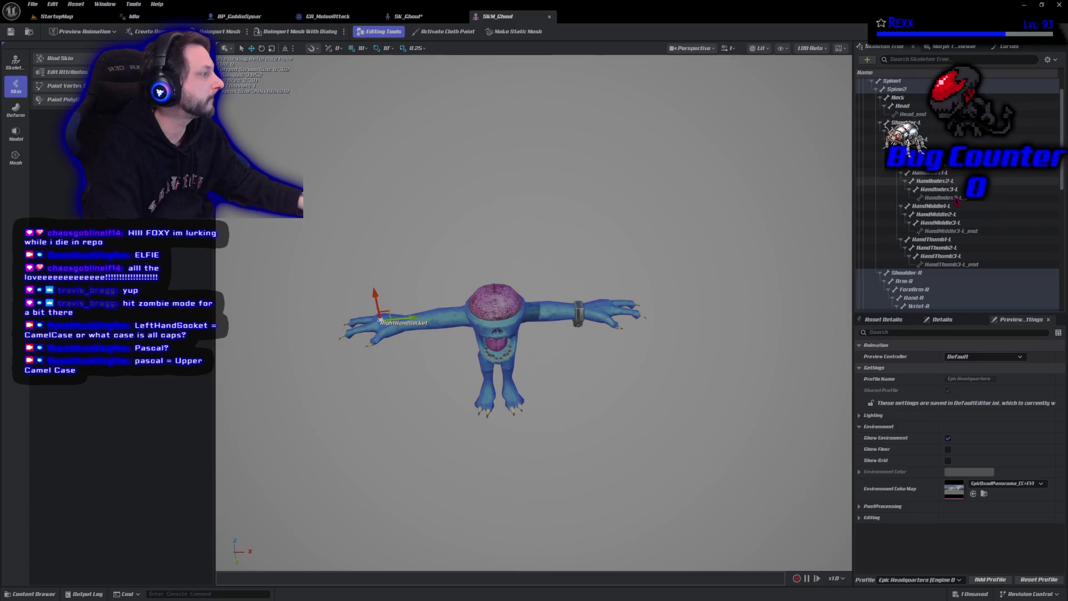
Step: Move LeftHandSocket outward toward the left hand and check the File menu for saving
left_click(871, 165)
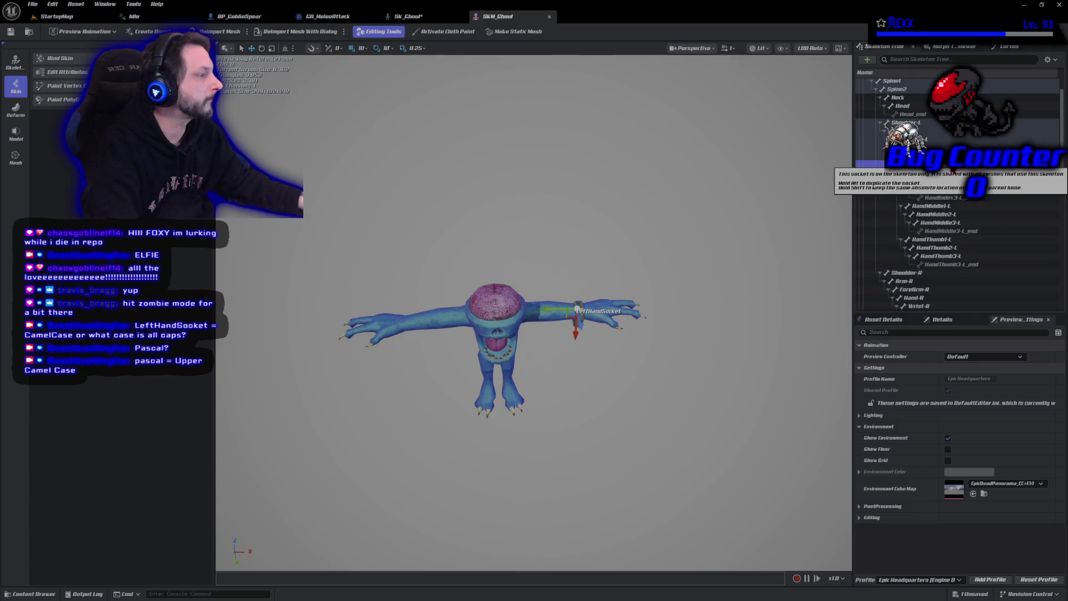
left_click_drag(561, 310, 600, 311)
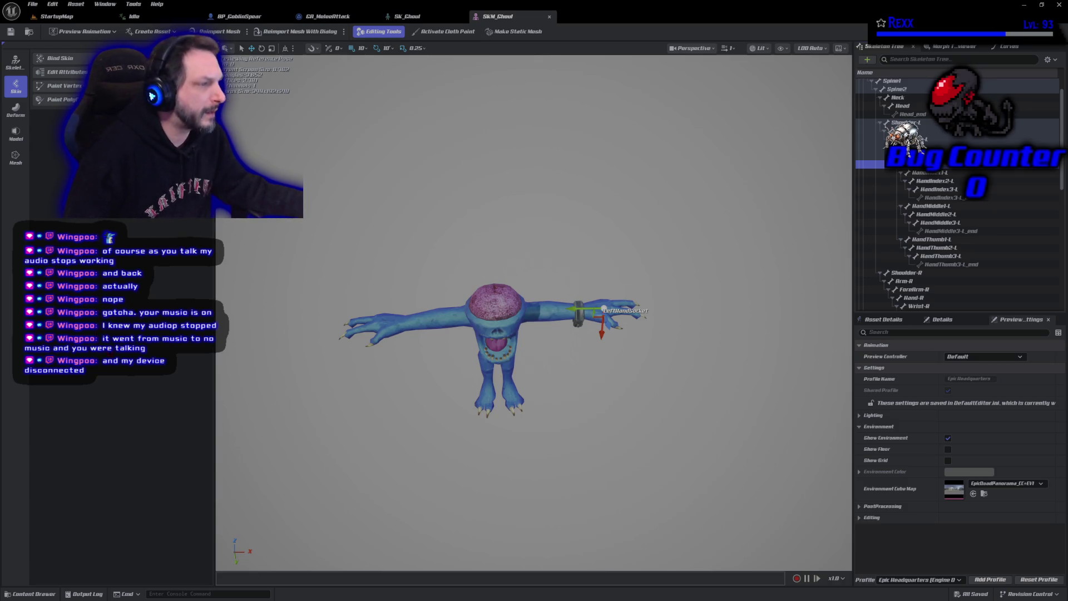
left_click(33, 4)
left_click(55, 66)
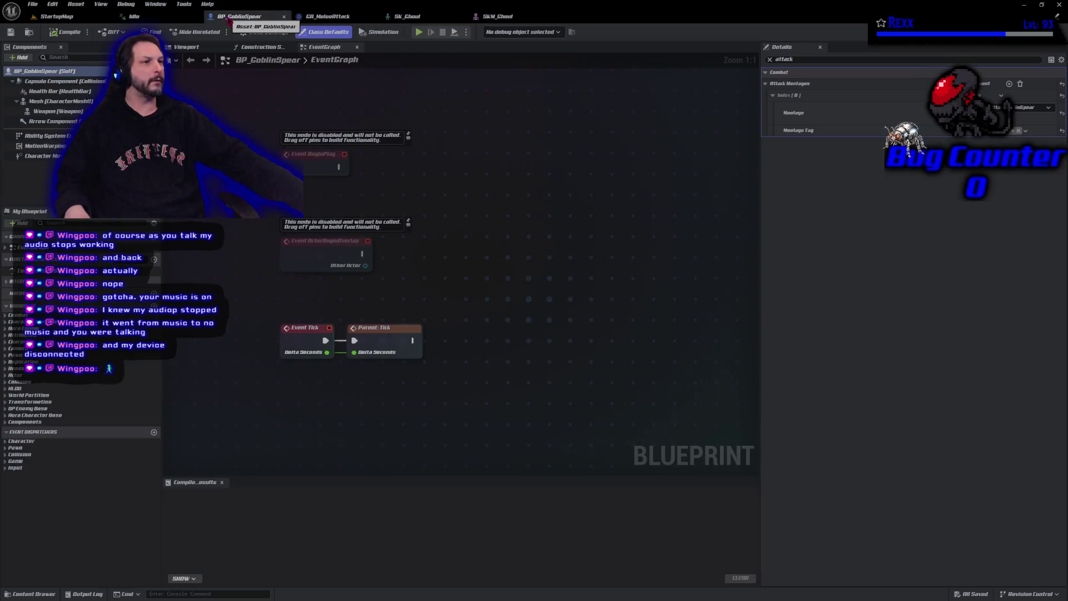
Step: Return to BP_GoblinSpear and select its details filter text for replacement
left_click(239, 16)
left_click(867, 59)
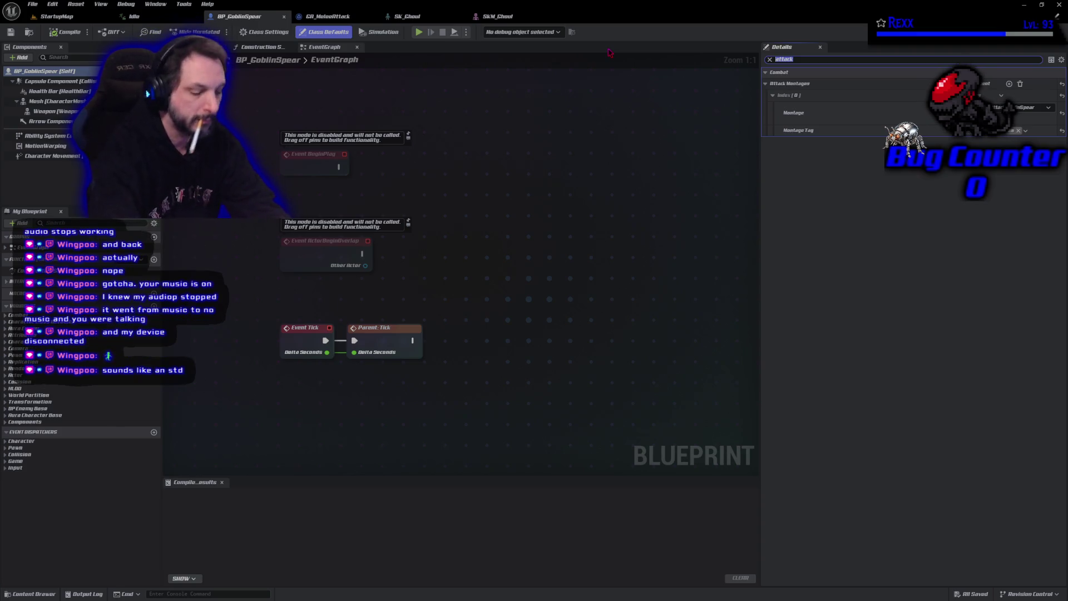
type("combat")
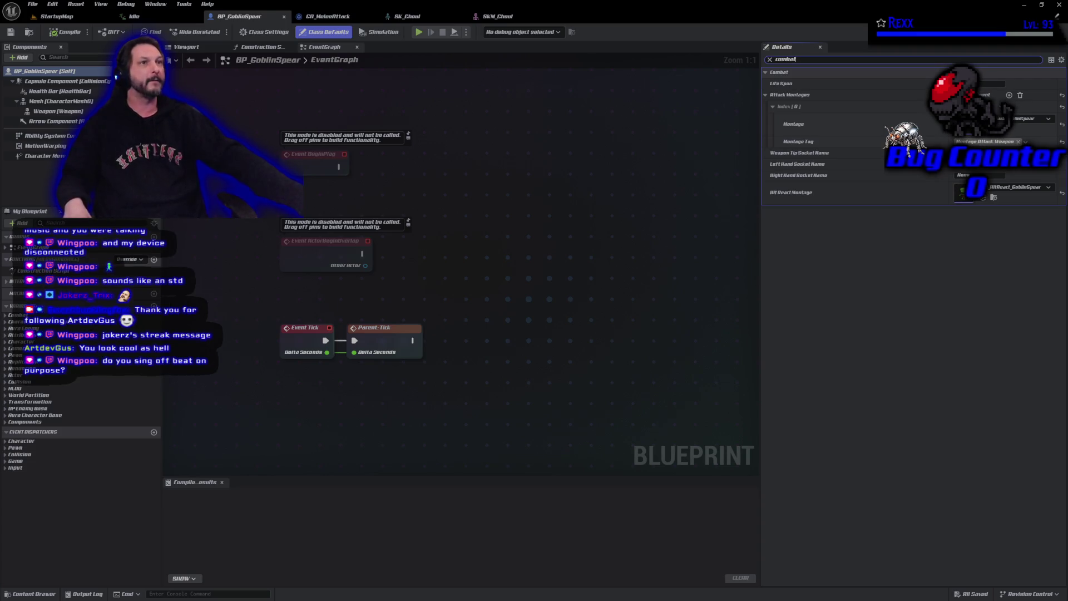
Step: Play-test StartupMap, run the character toward the goblins, then end the session
left_click(56, 16)
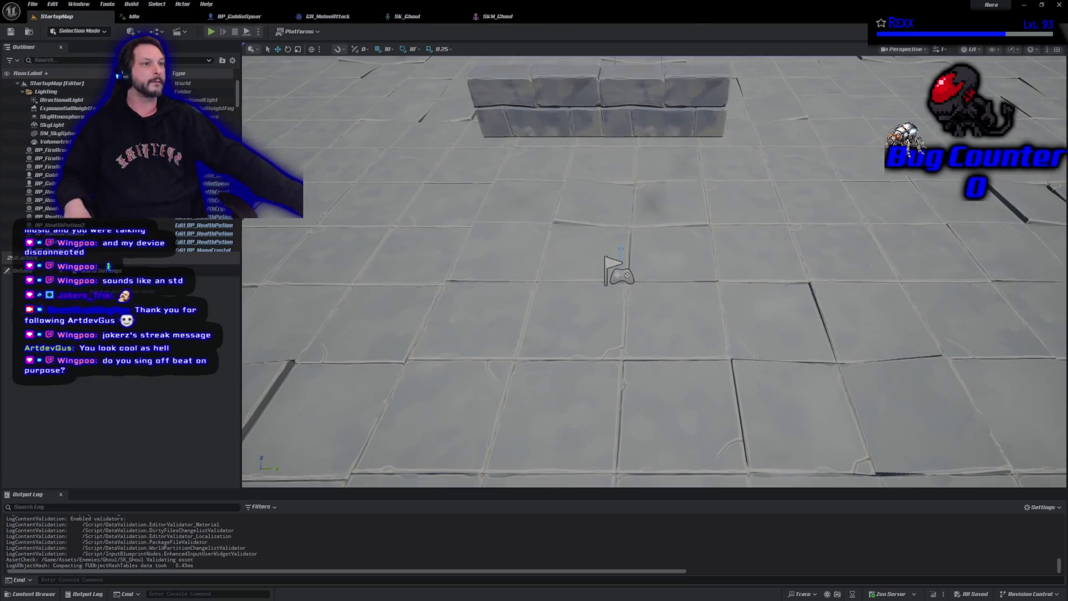
left_click(211, 32)
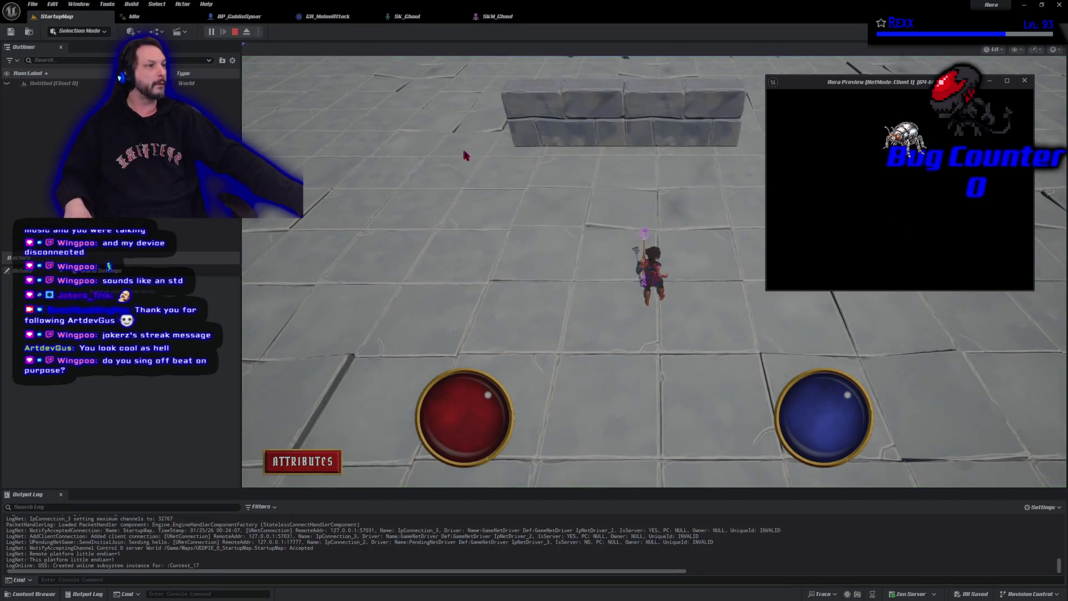
left_click(464, 150)
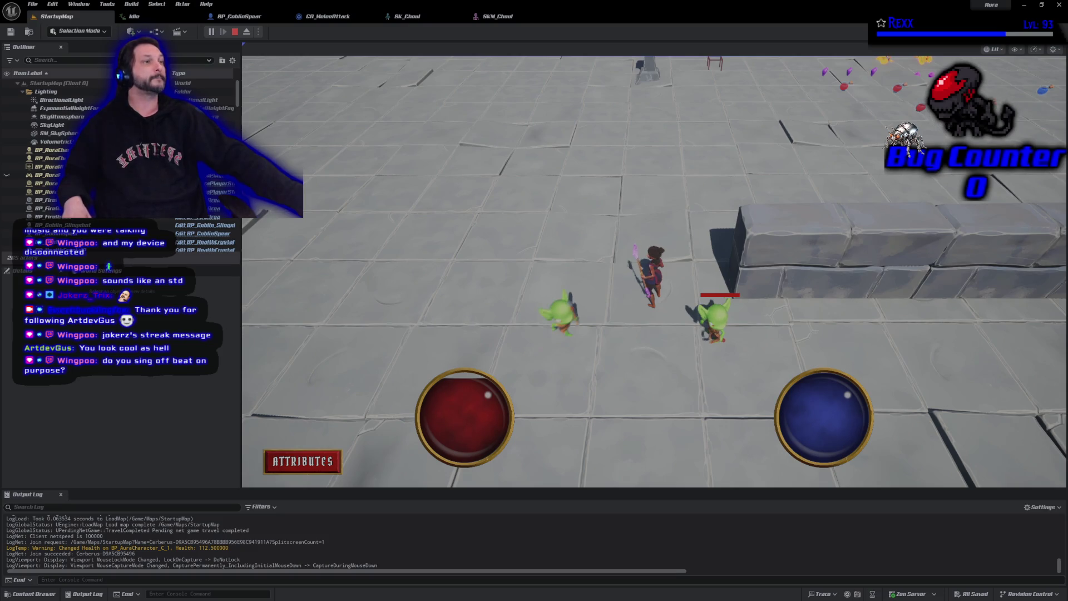
key("Escape")
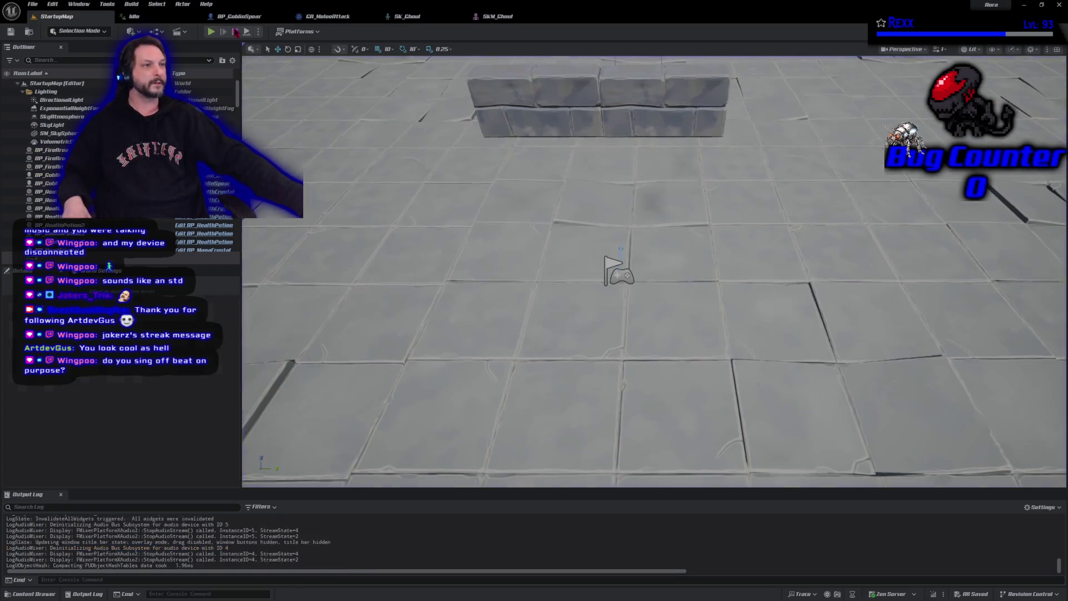
Step: Close the SK_Ghoul and SkM_Ghoul editors and view the ghoul's Idle animation from a new angle
left_click(440, 20)
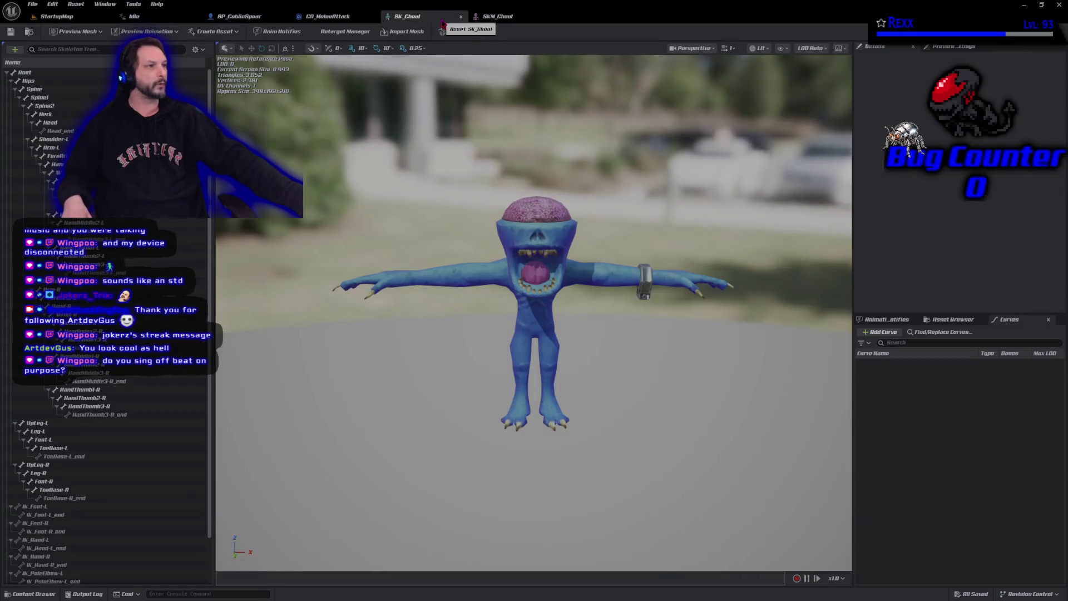
middle_click(443, 23)
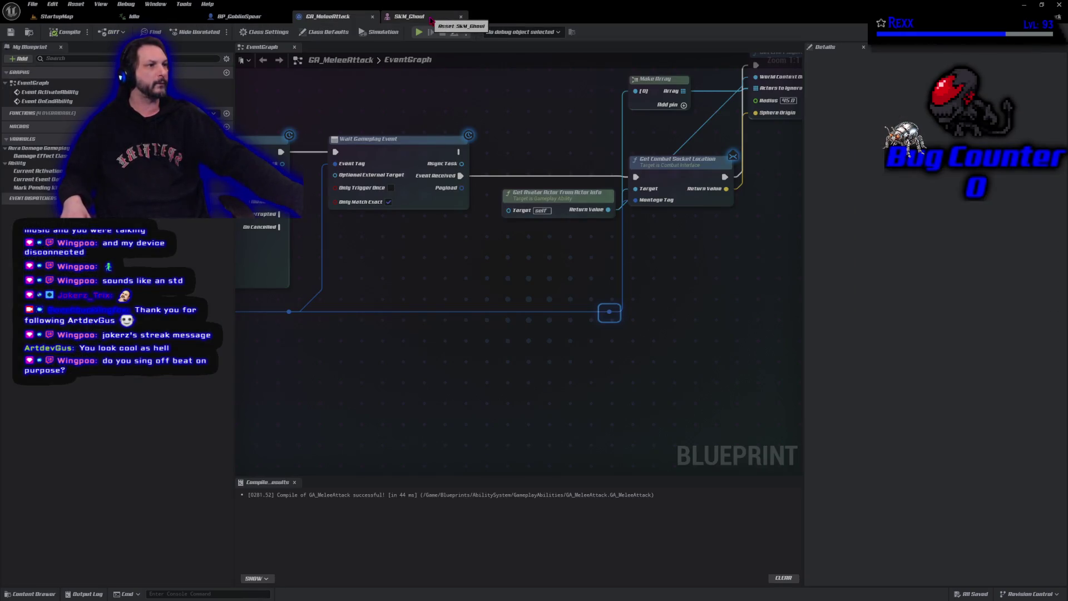
left_click(169, 20)
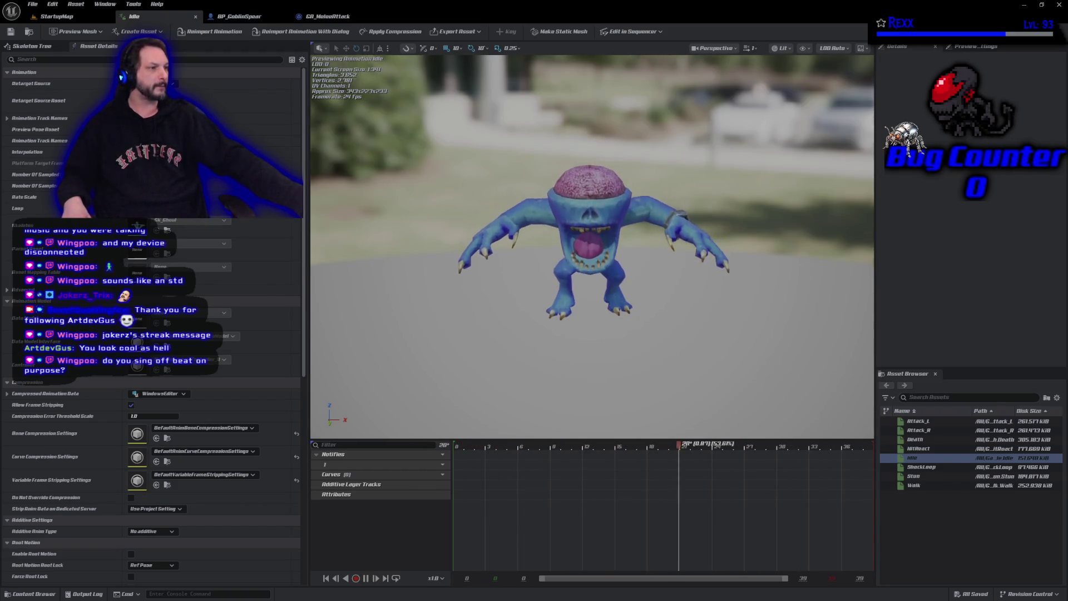
mouse_move(455, 387)
left_mouse_down()
mouse_move(417, 359)
mouse_move(492, 276)
left_mouse_up()
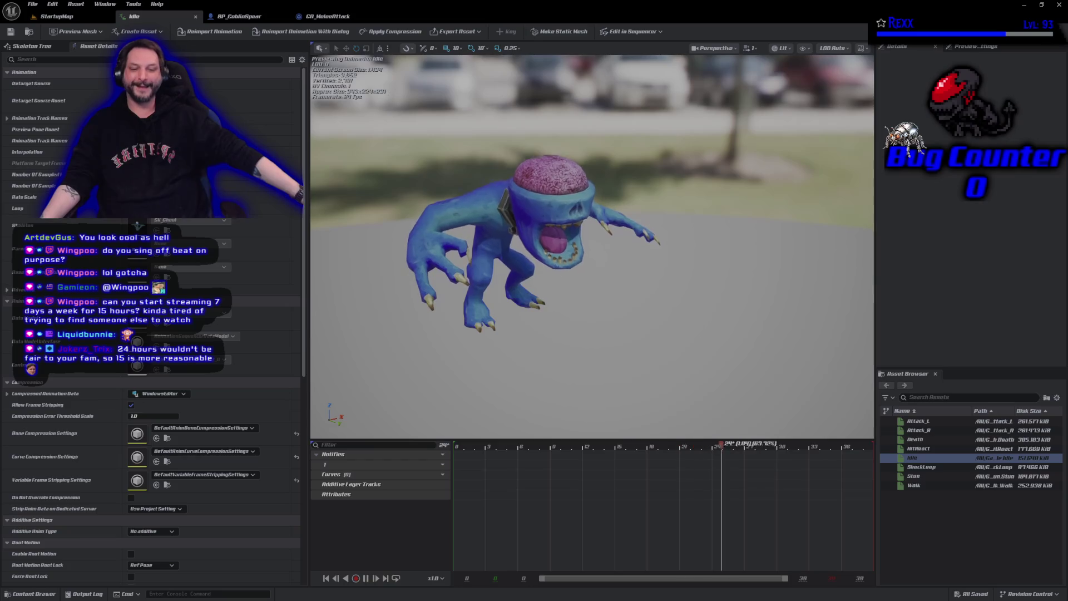
Step: Commit the 8 changed files to Development as 'Multiple Attack Sockets' in GitHub Desktop
key("alt+Tab")
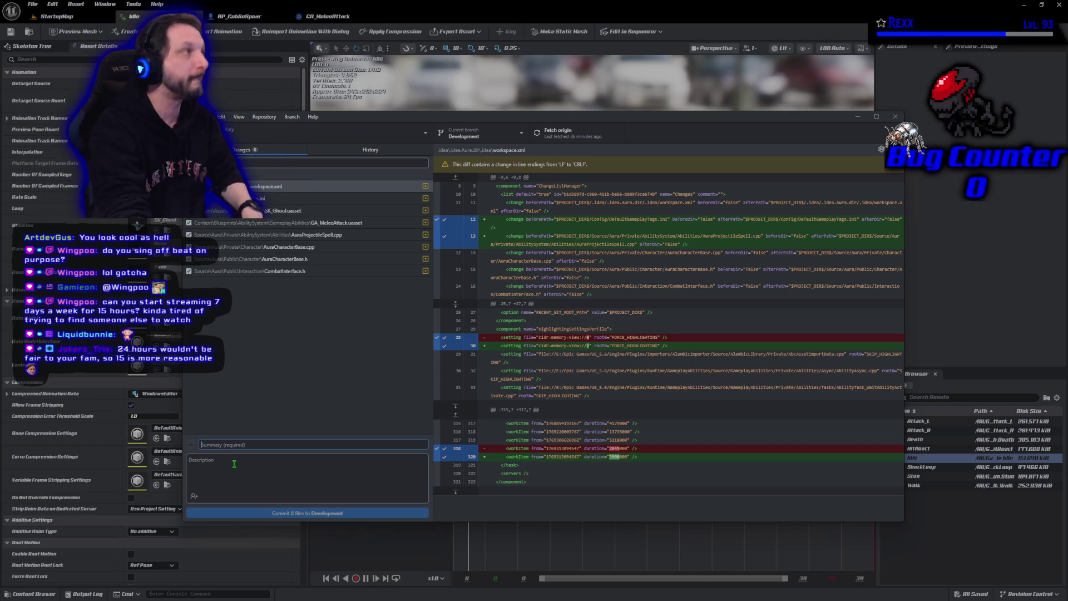
type("M")
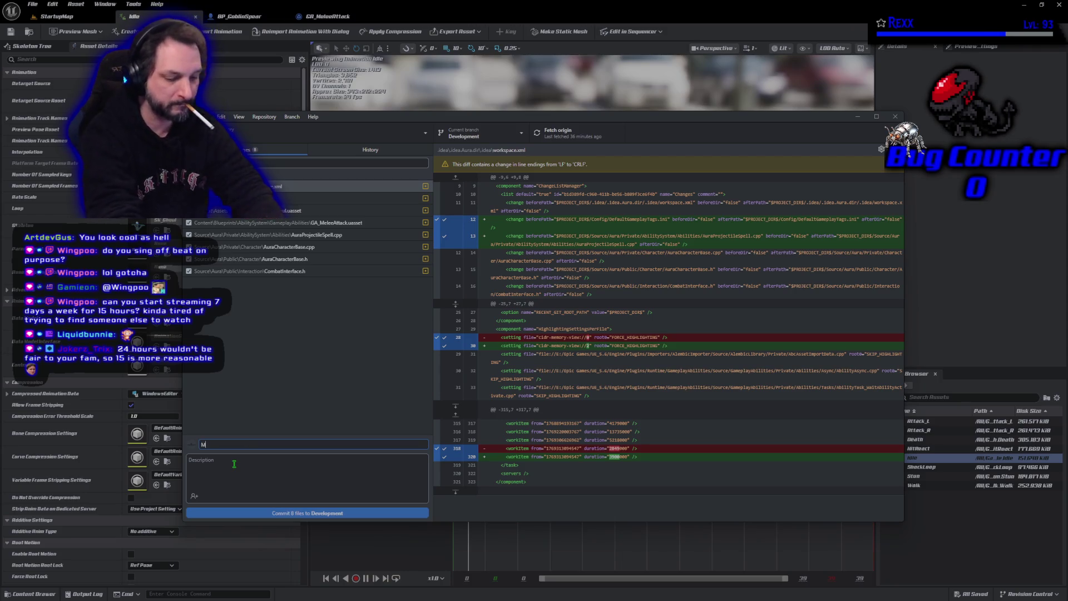
type("iple Attack Sockets")
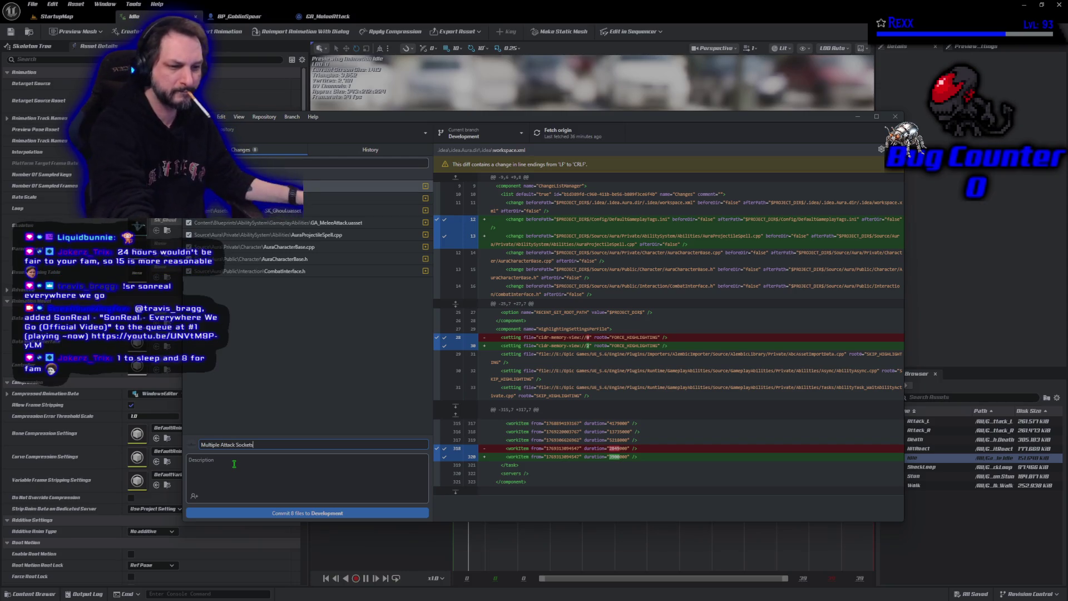
left_click(267, 513)
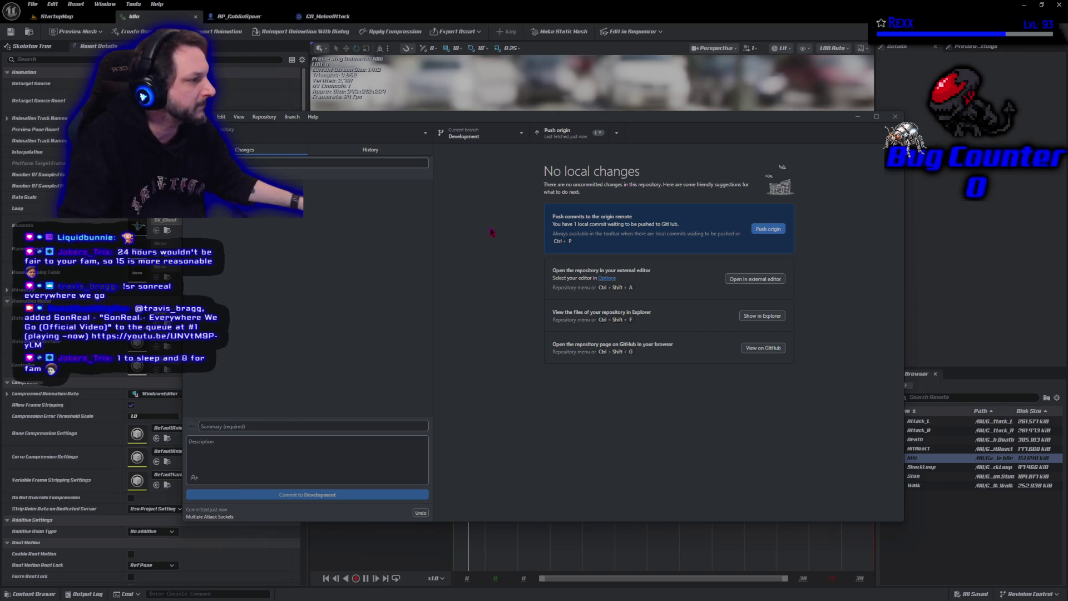
Step: Push the Development commit to origin and close GitHub Desktop
left_click(766, 230)
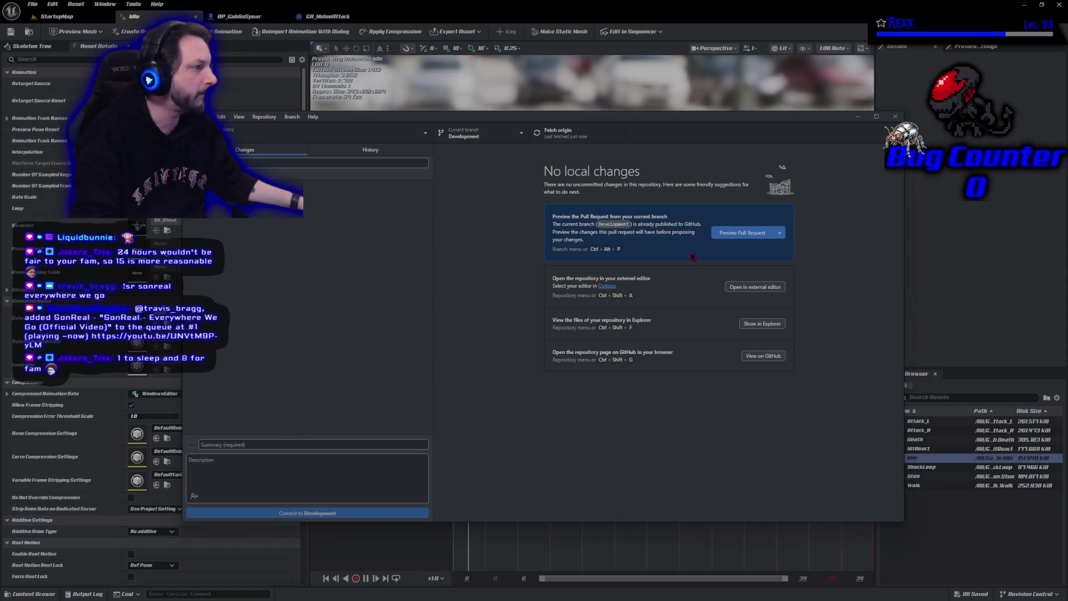
left_click(894, 116)
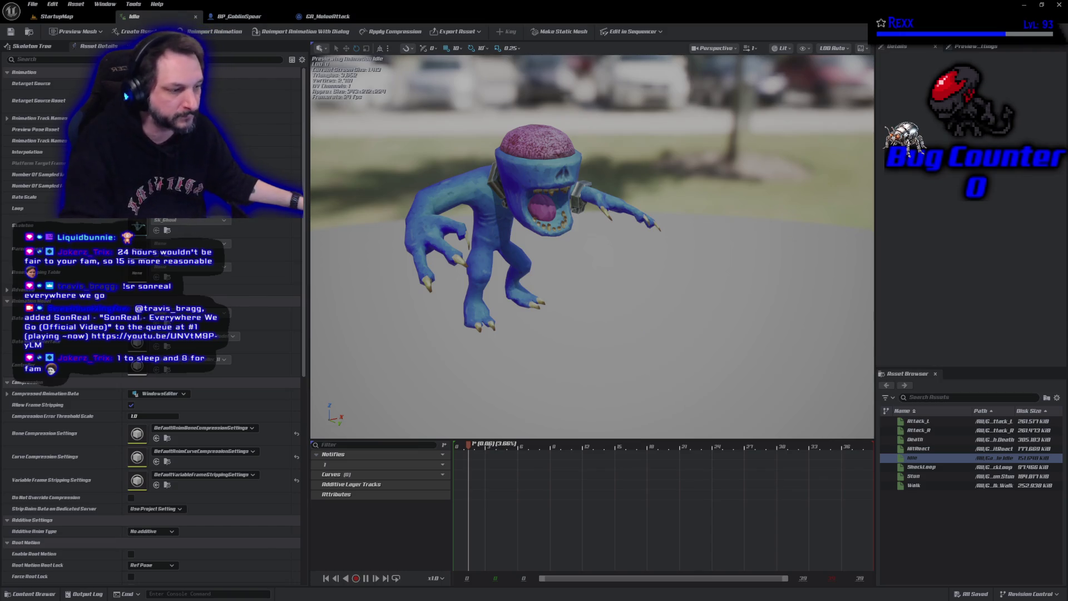
Step: Play the ghoul Idle animation preview, then switch to Rider's AuraProjectileSpell.cpp
key("space")
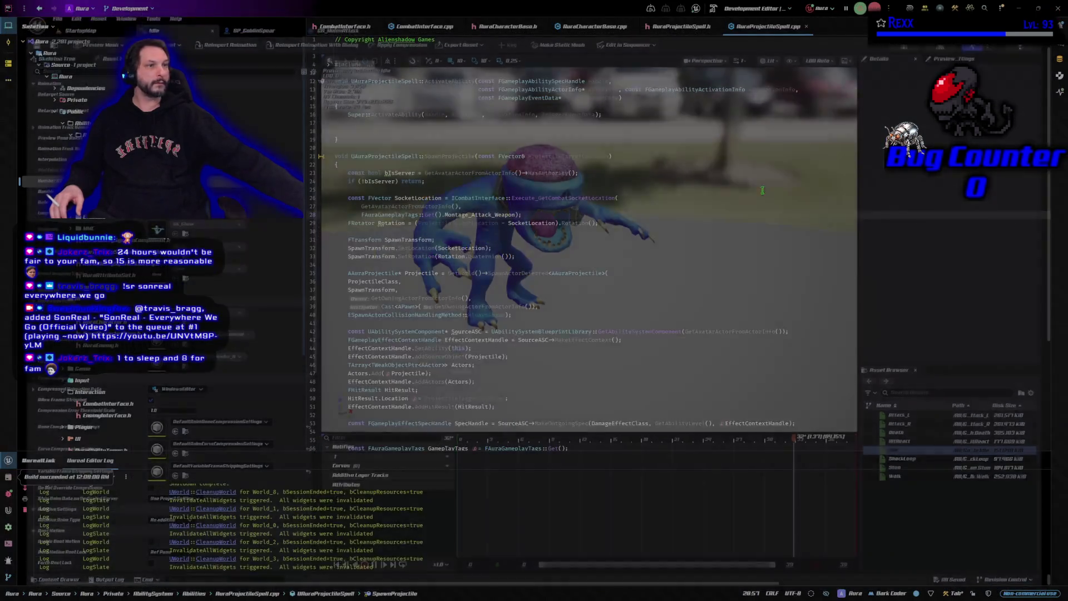
key("alt+Tab")
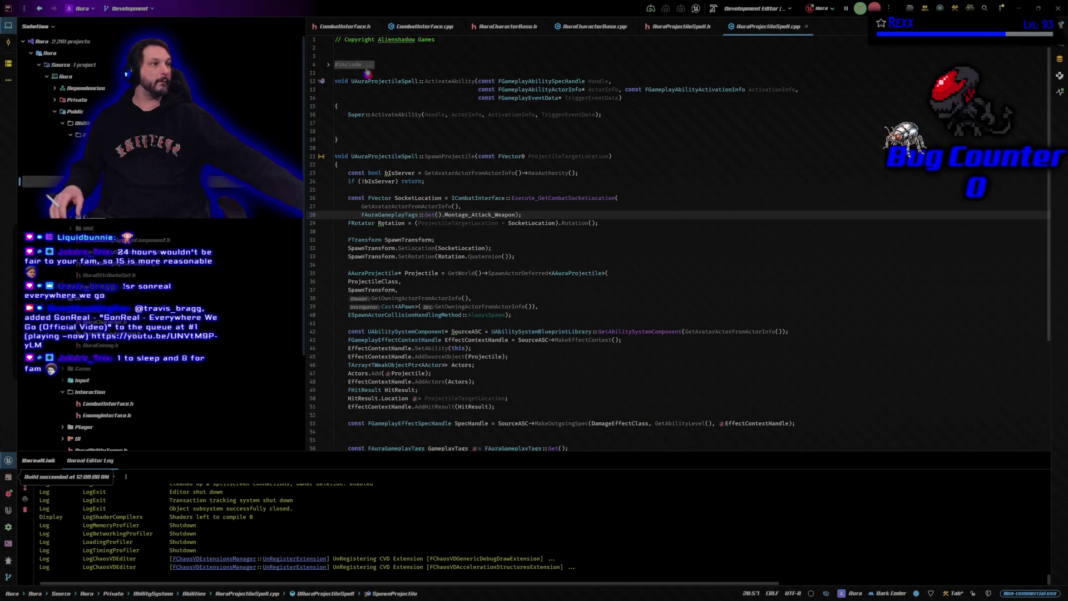
Step: Close all open code files and open the AuraEnemy.h header
right_click(360, 28)
left_click(391, 59)
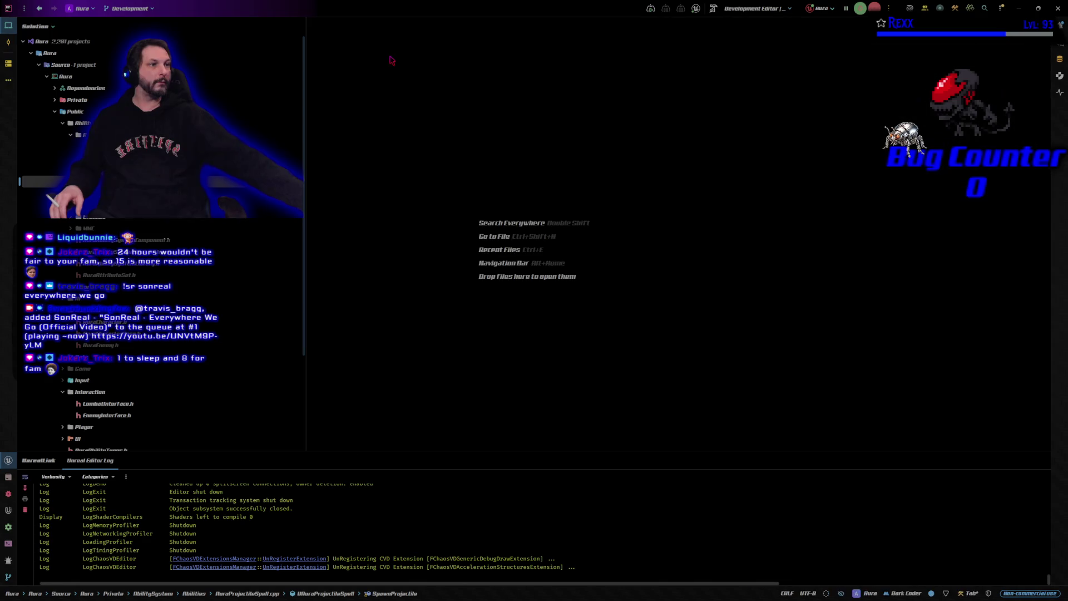
left_click(57, 113)
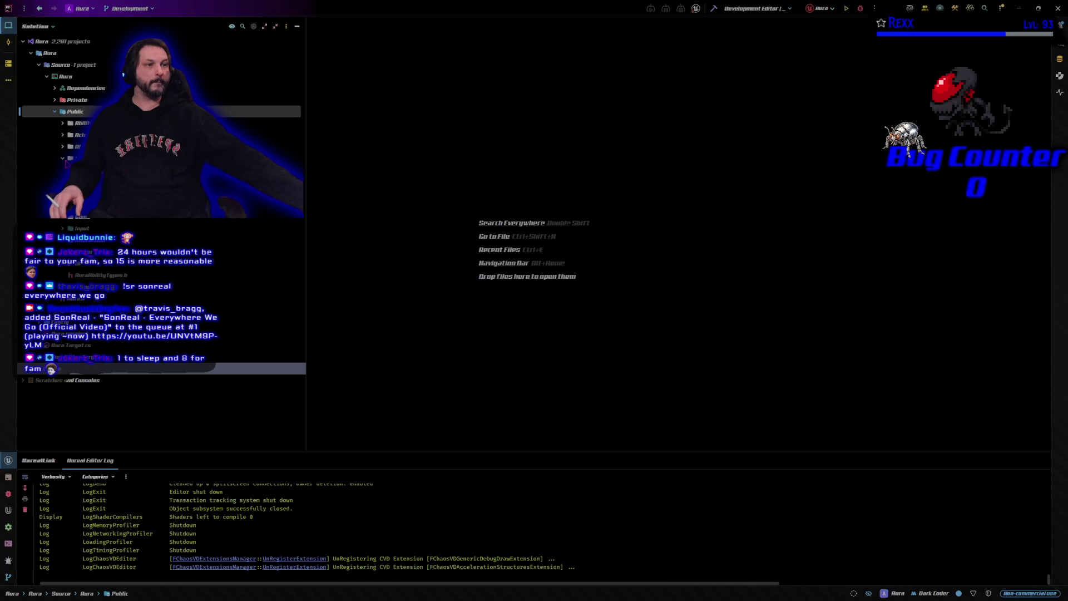
key("Return")
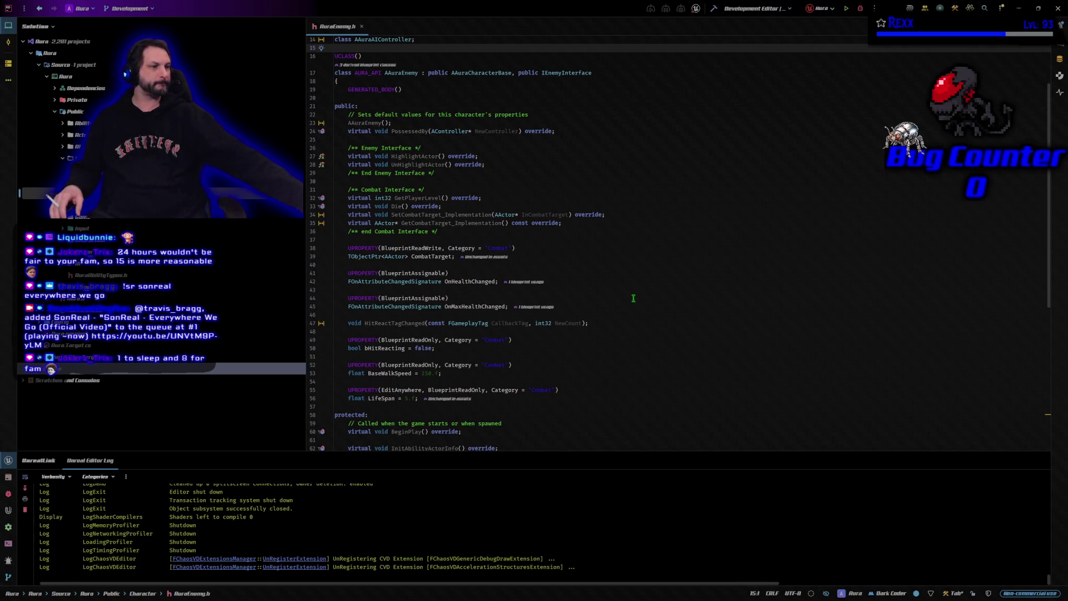
scroll(632, 298, "down", 3)
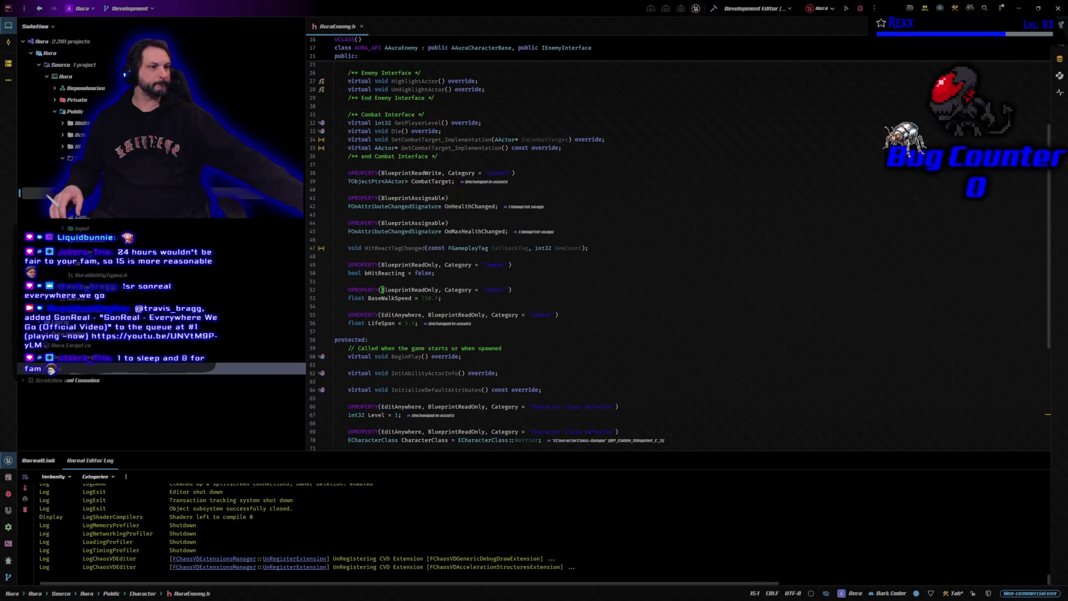
Step: Make BaseWalkSpeed's UPROPERTY read EditAnywhere, BlueprintReadOnly on line 52
left_click(380, 290)
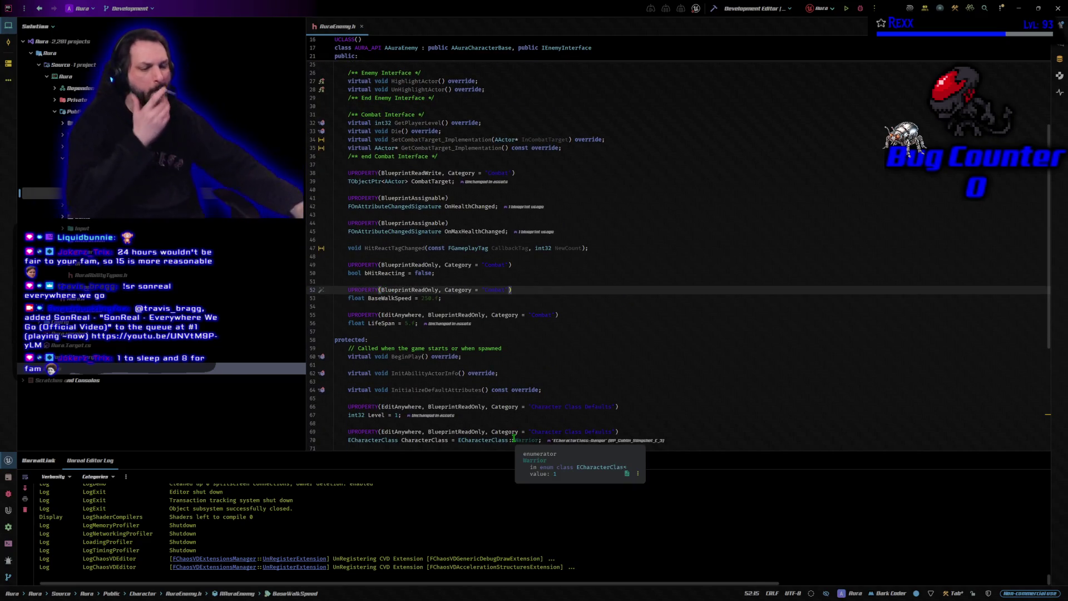
type("Edi")
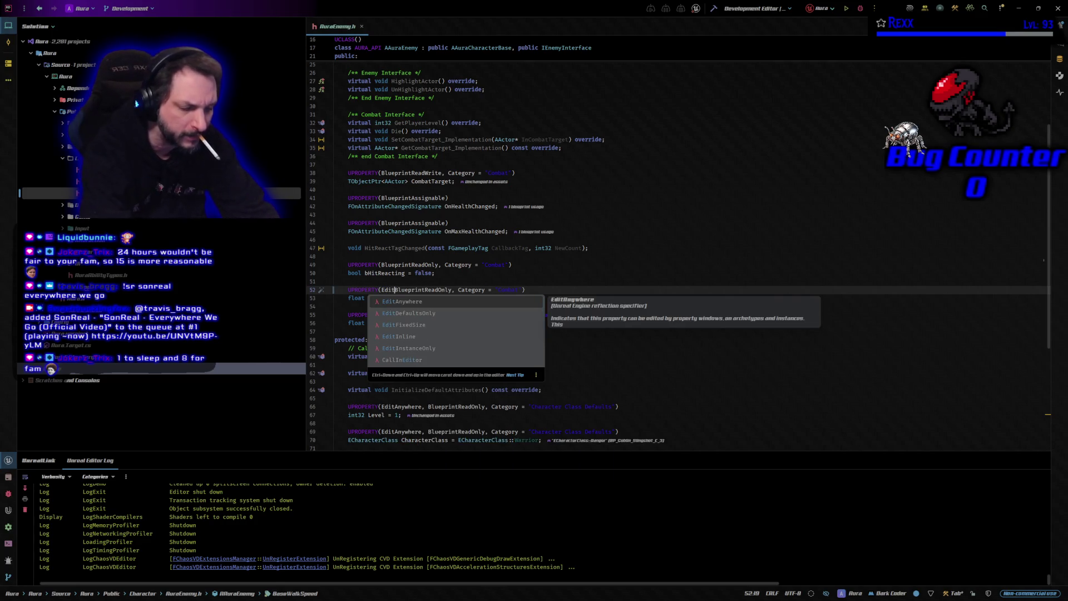
type("t")
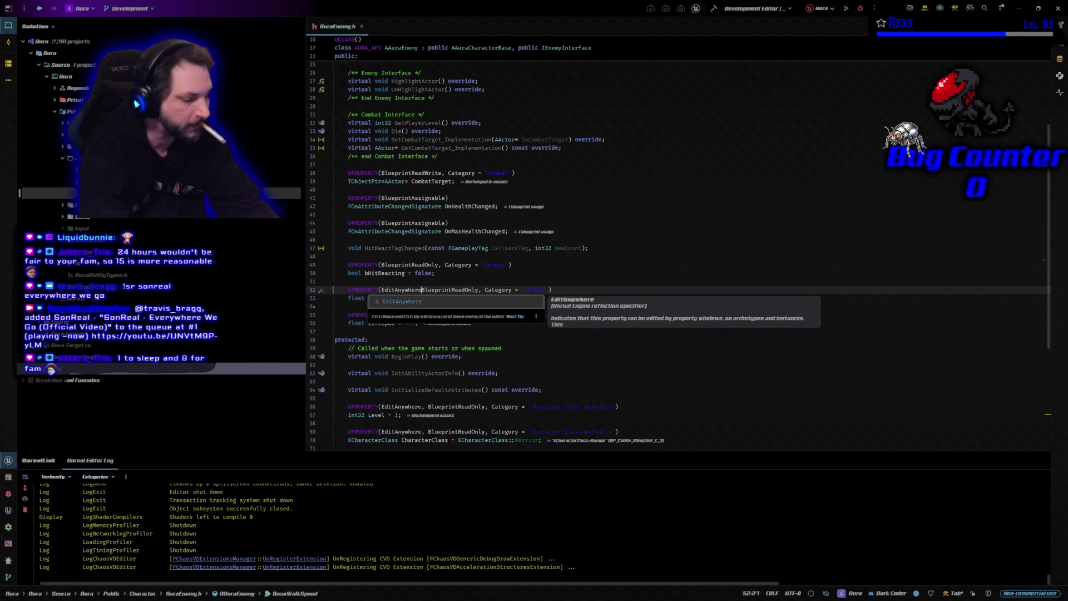
key("Return")
type(",")
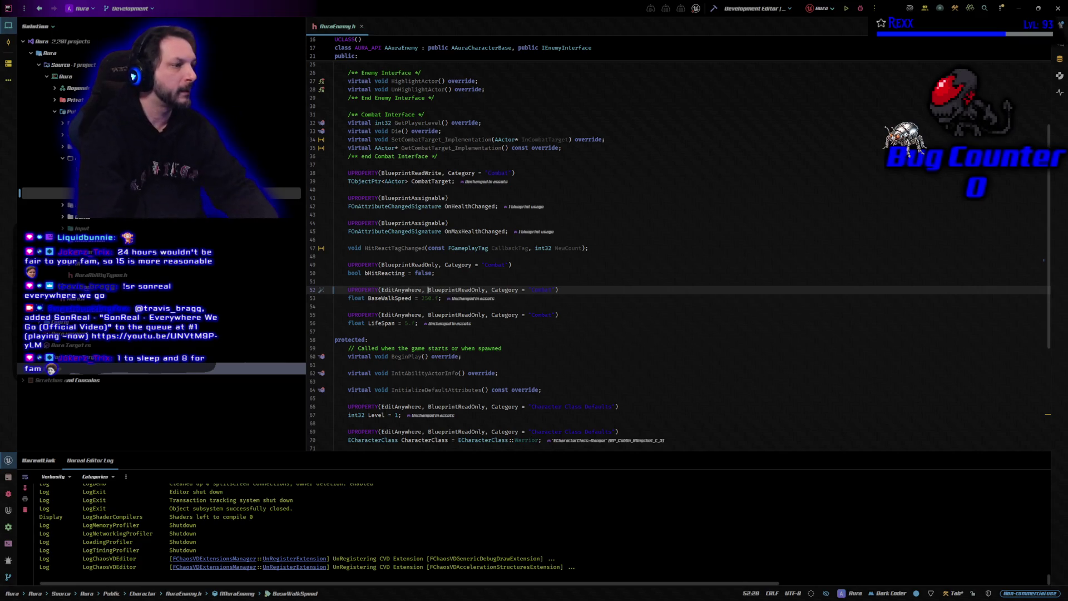
Step: Build the Aura project and rebuild to confirm the target is up to date
left_click(714, 9)
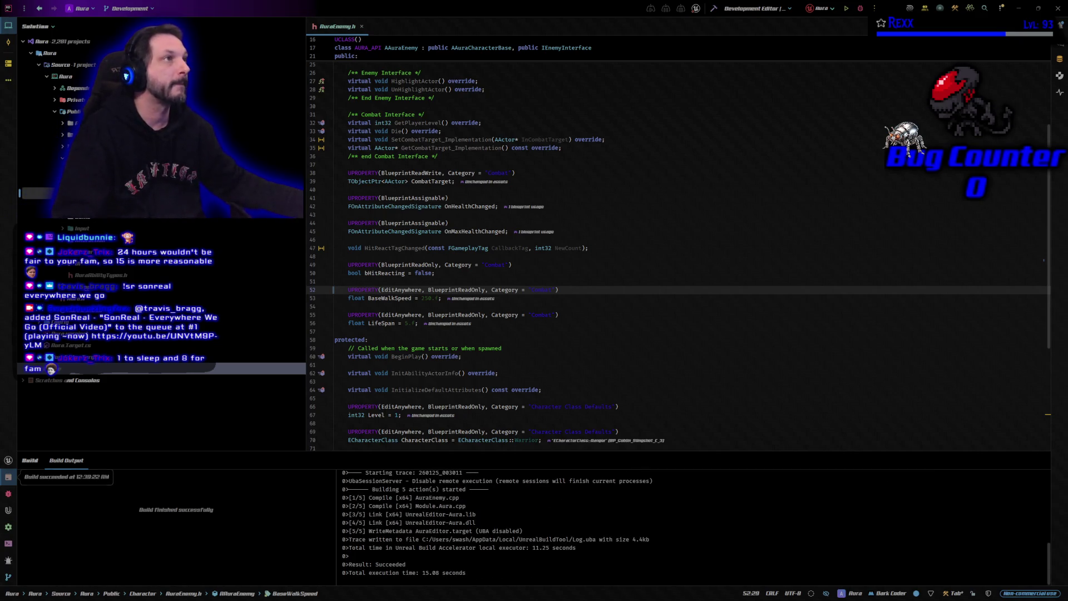
key("ctrl+shift+b")
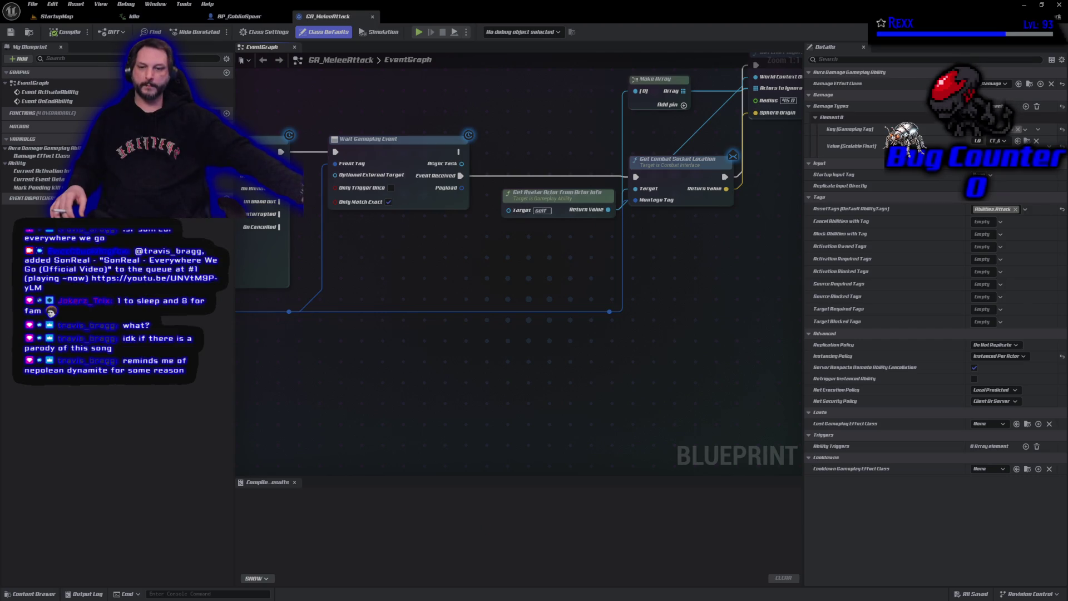
Step: Bring the StreamElements song-request window up over the GA_MeleeAttack graph
key("alt+Tab")
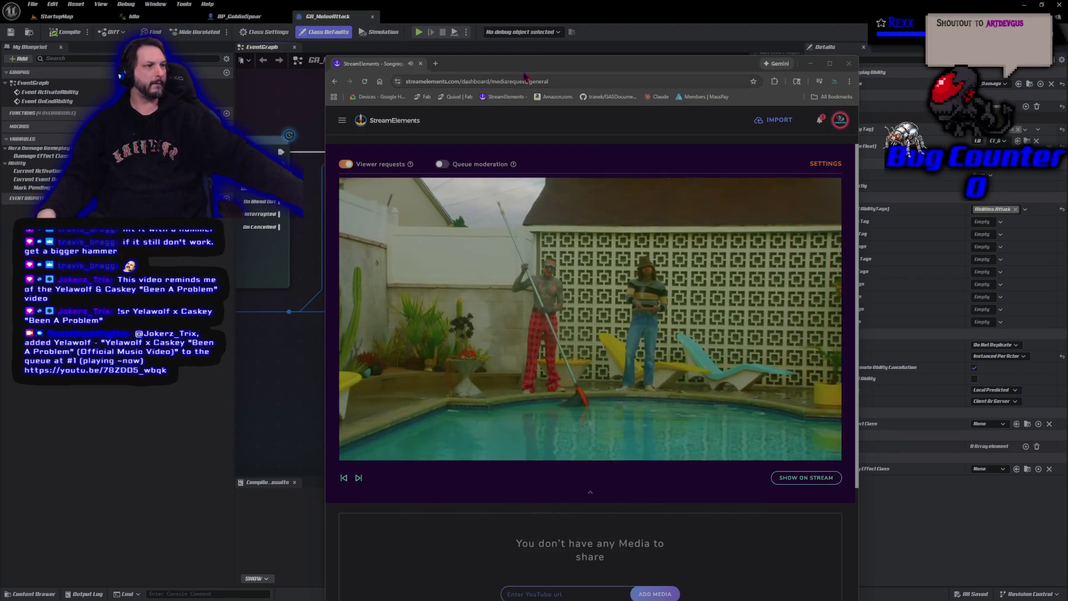
Step: Drag the browser window off to the left so the GA_MeleeAttack event graph is fully visible
left_click(519, 65)
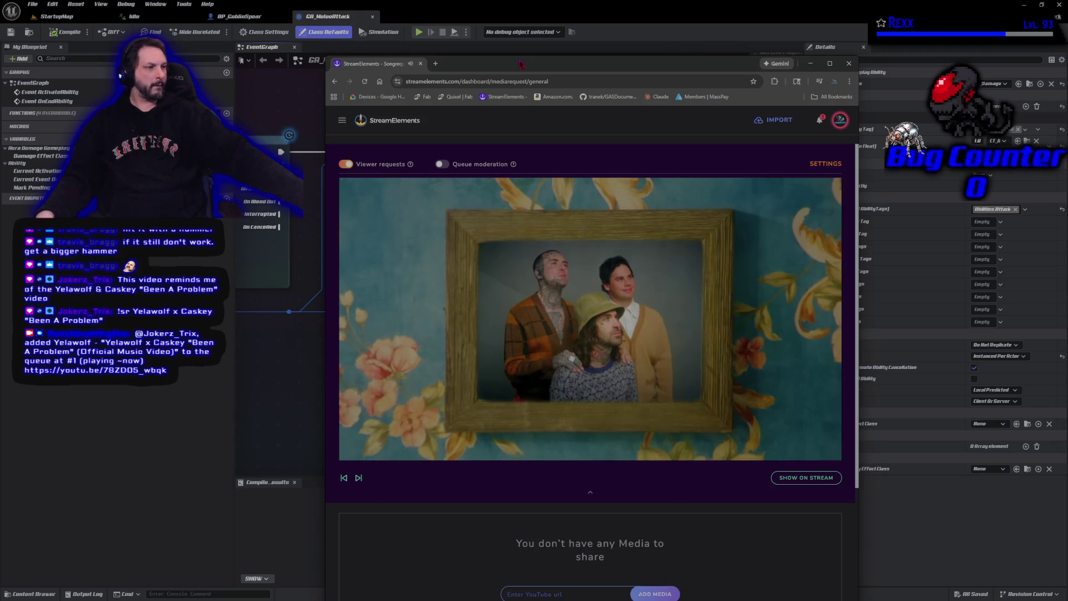
mouse_move(520, 64)
left_mouse_down()
mouse_move(496, 49)
mouse_move(510, 34)
mouse_move(479, 25)
left_mouse_up()
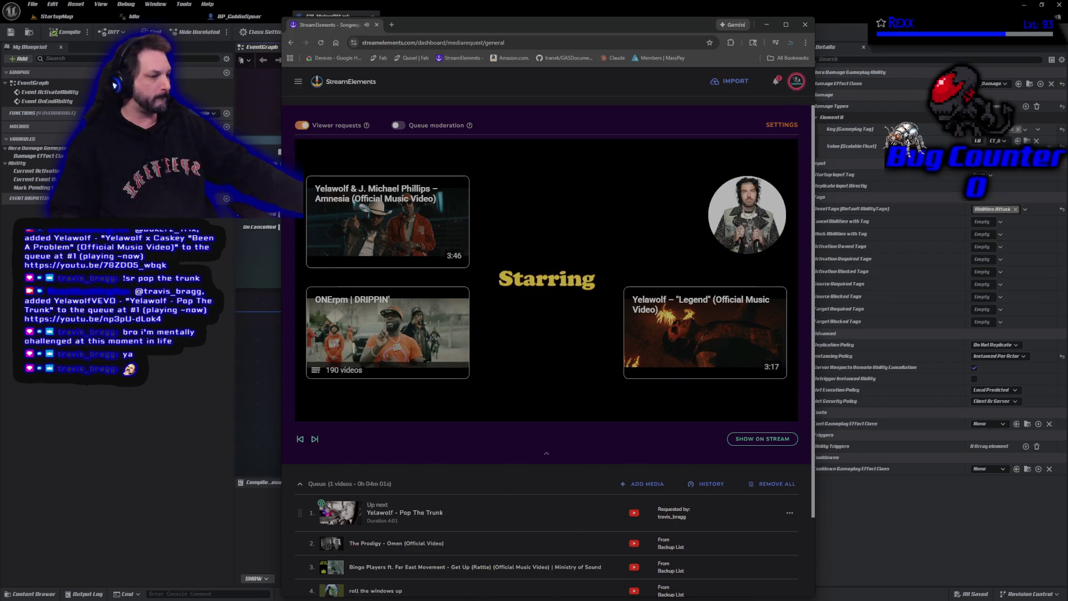
left_click_drag(332, 24, 0, 34)
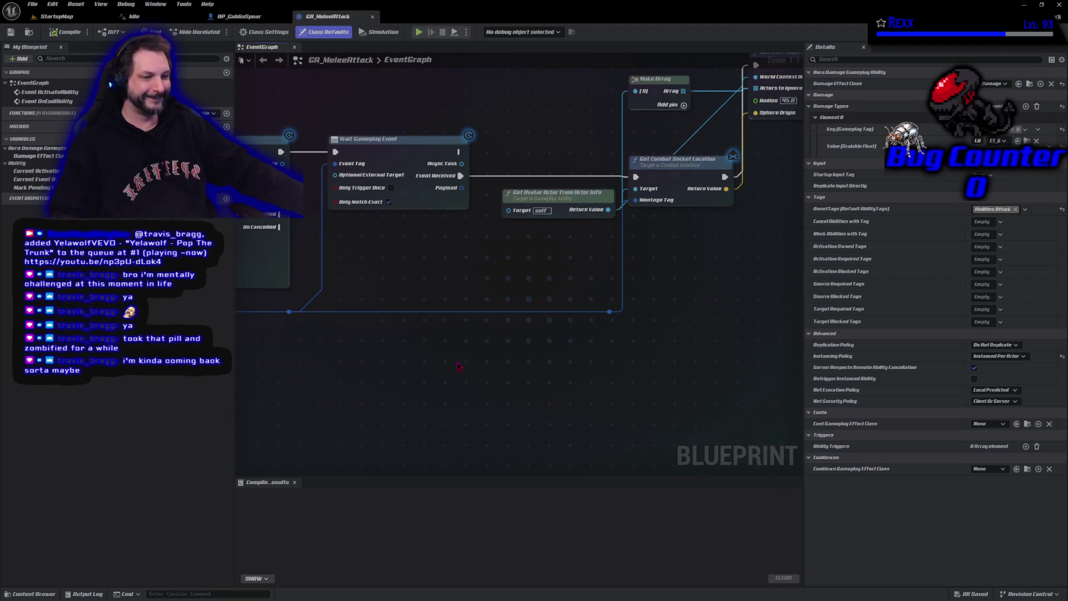
Step: Bring the Get Live Players Within Radius node into view and show the Content Drawer
mouse_move(396, 378)
left_mouse_down()
mouse_move(431, 404)
mouse_move(368, 418)
mouse_move(282, 410)
mouse_move(259, 421)
mouse_move(287, 424)
left_mouse_up()
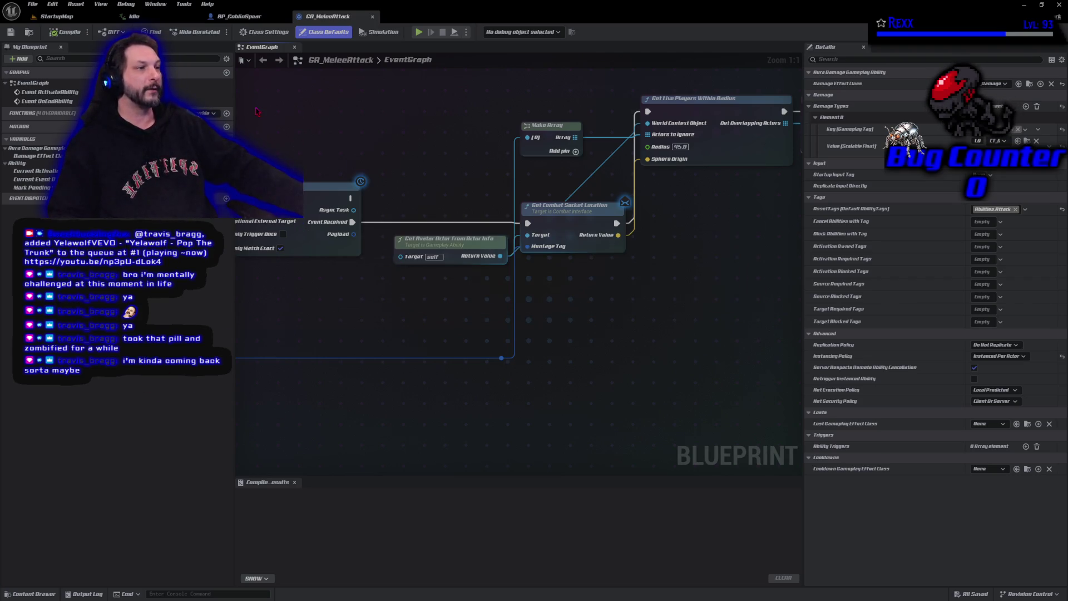
left_click(40, 594)
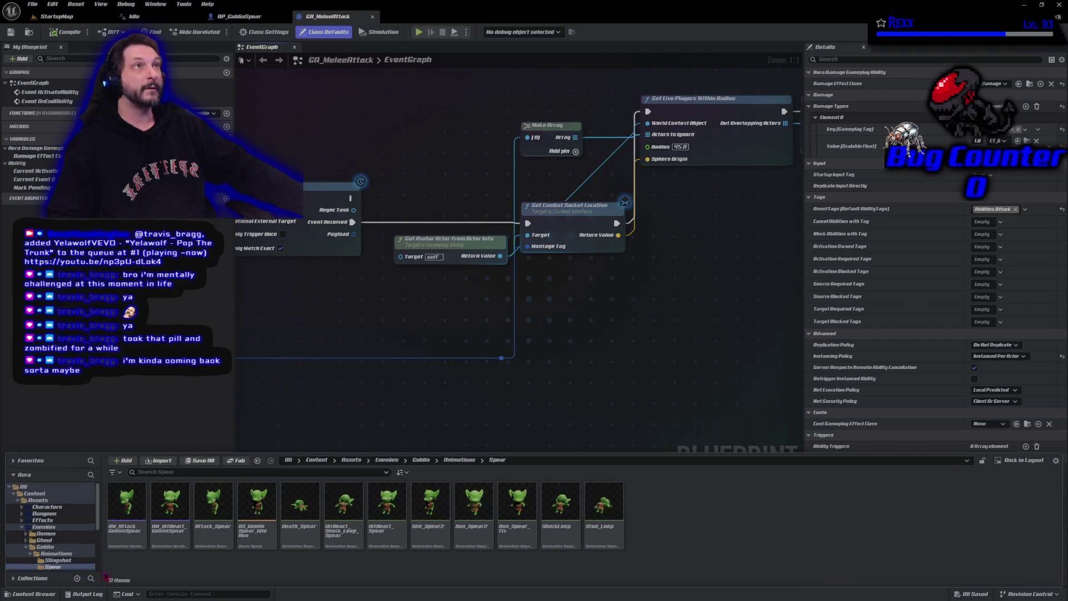
Step: Create a new folder named Ghoul inside Content/Blueprints/Character
left_click(20, 501)
left_click(289, 525)
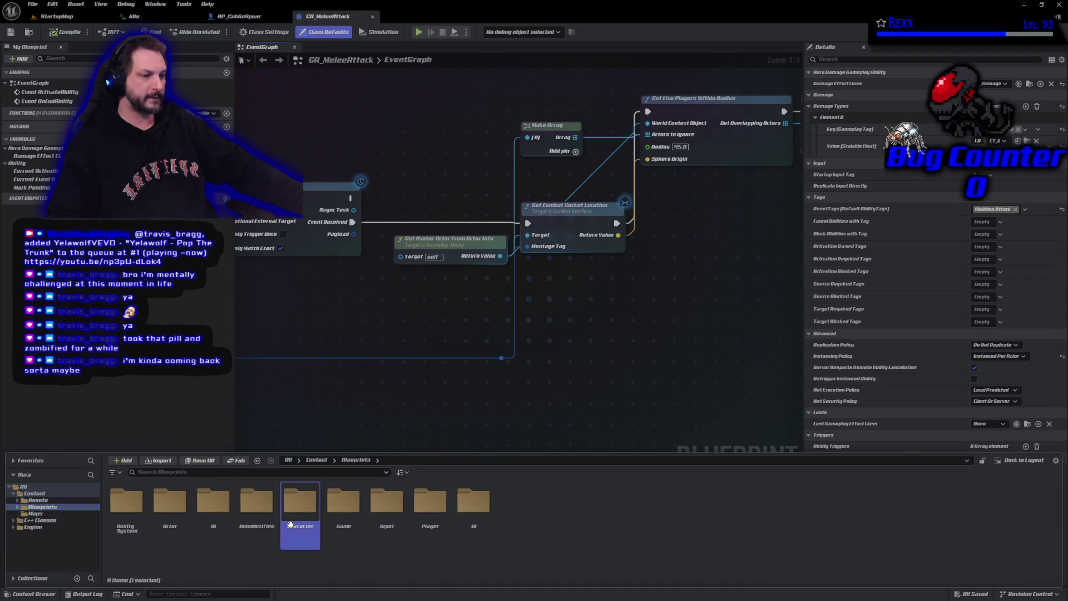
double_click(290, 524)
right_click(370, 520)
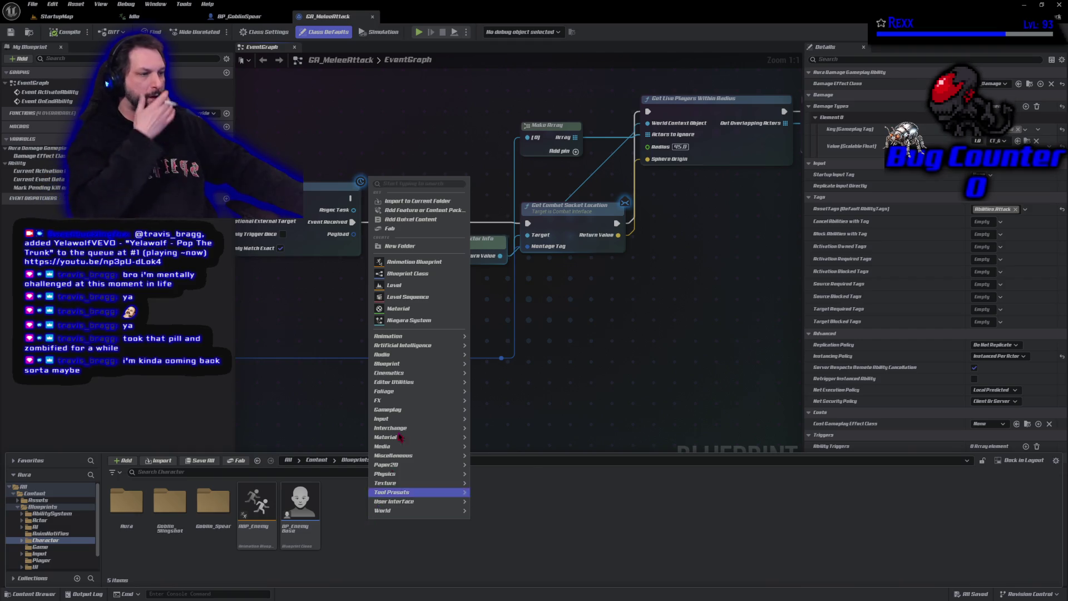
left_click(399, 246)
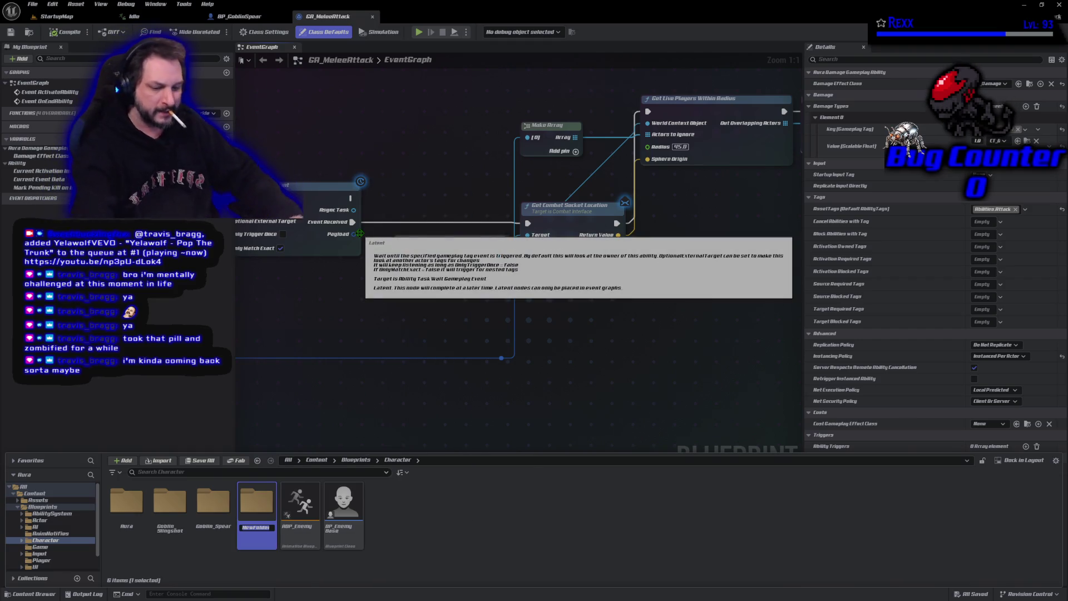
type("Ghoul")
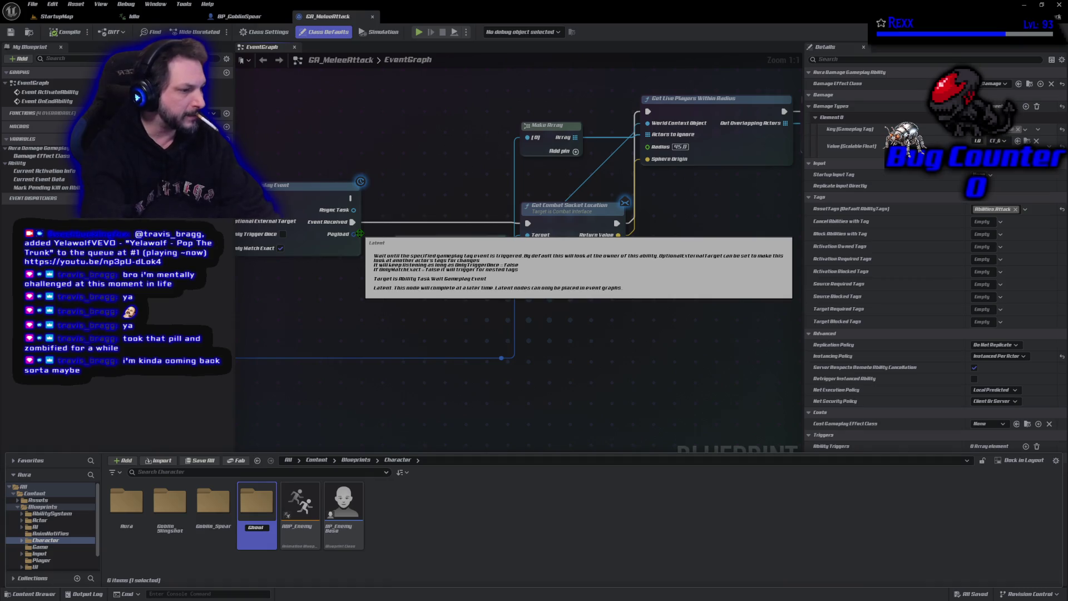
key("Return")
key("Return")
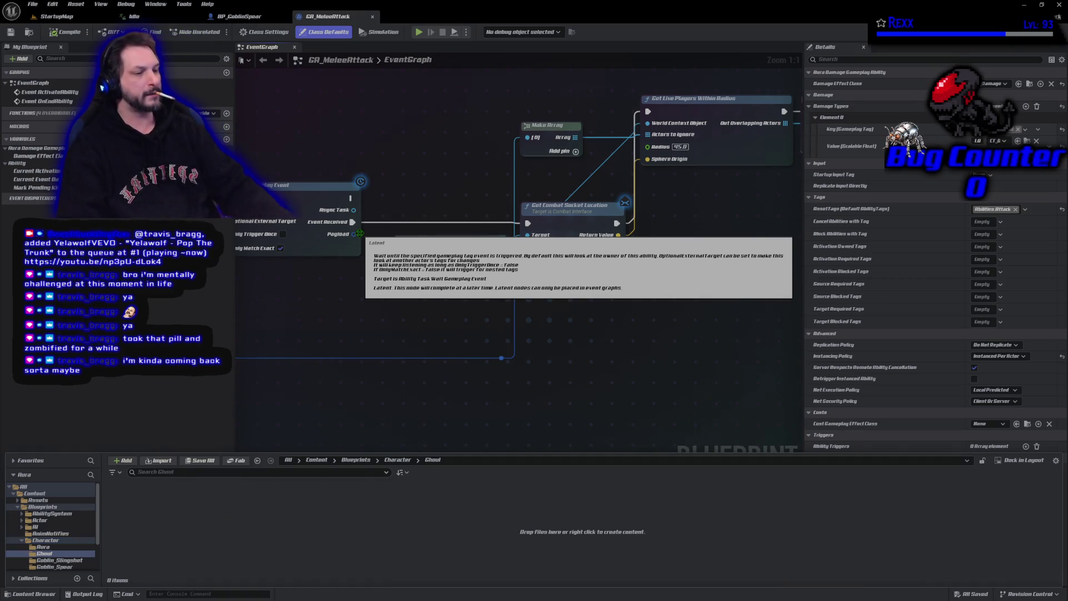
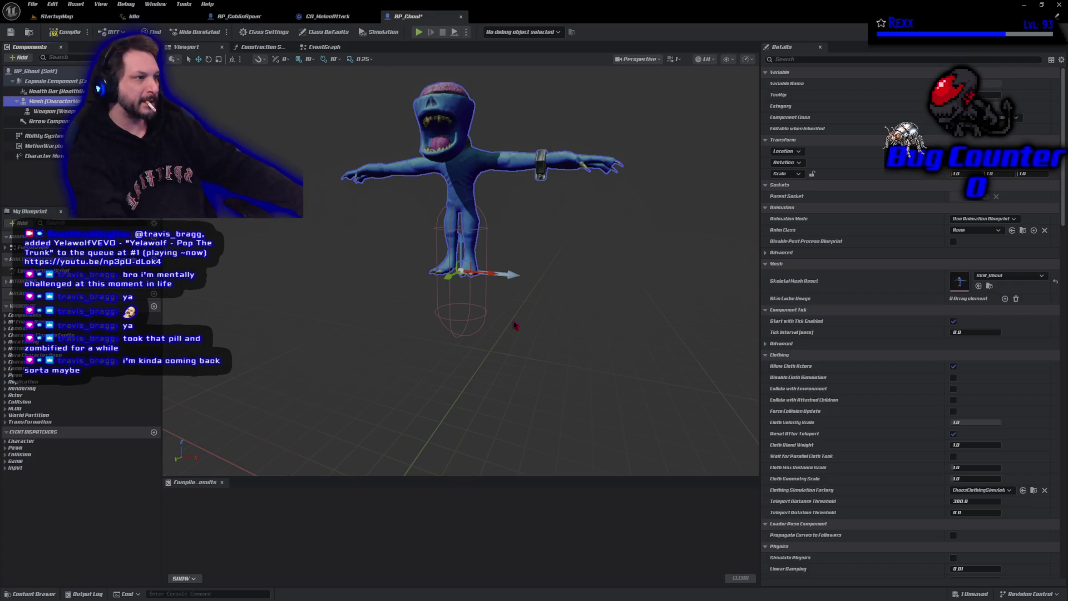
Step: Rotate the ghoul Mesh component in yaw and lower it along Z inside the capsule
left_click(459, 251)
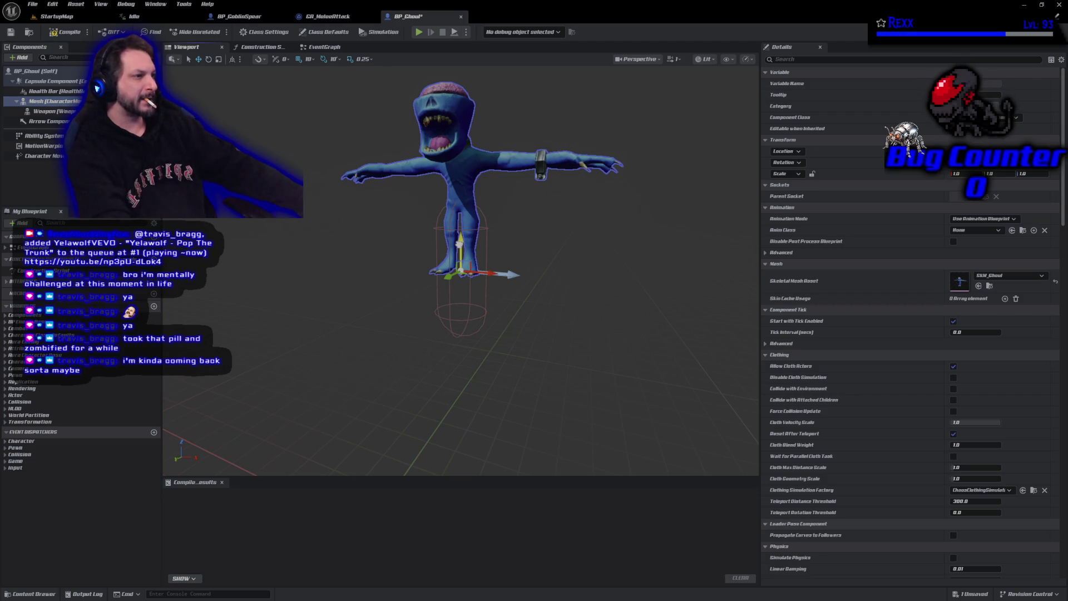
key("e")
mouse_move(469, 289)
left_mouse_down()
mouse_move(493, 272)
mouse_move(482, 271)
left_mouse_up()
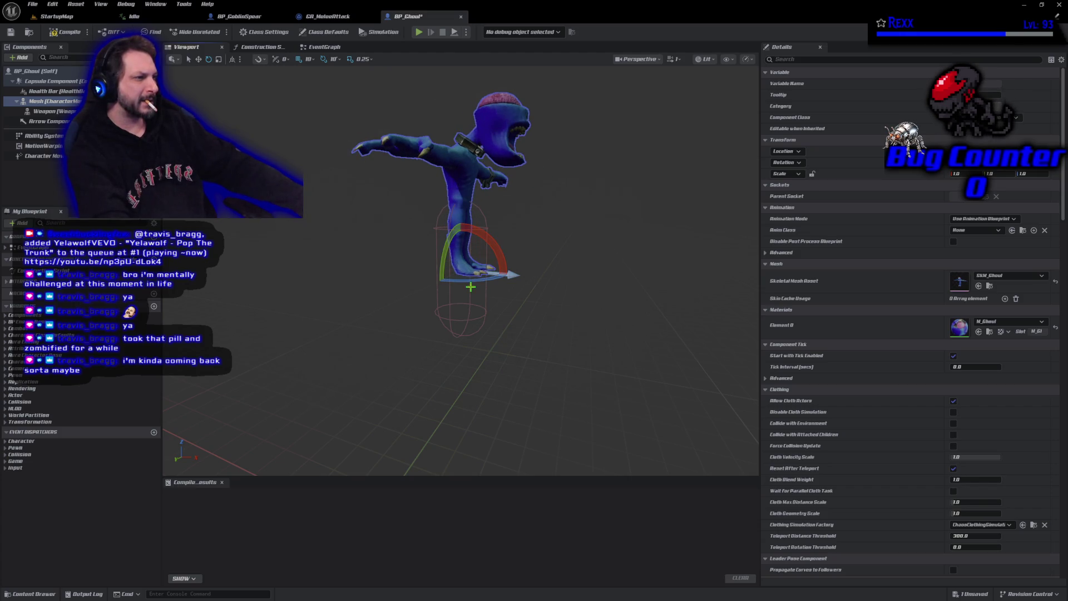
key("w")
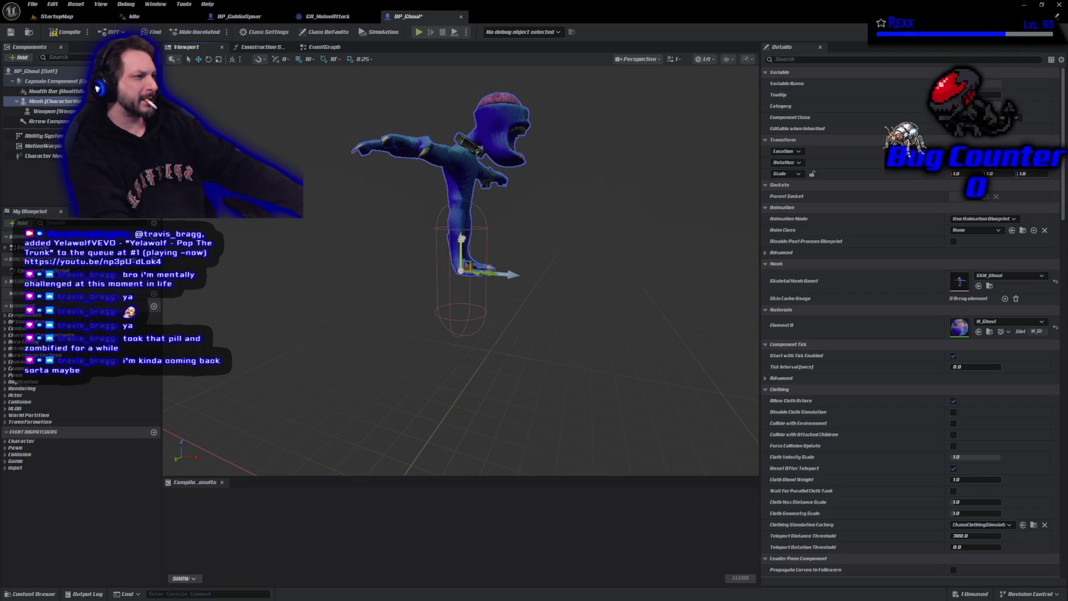
left_click_drag(456, 226, 469, 301)
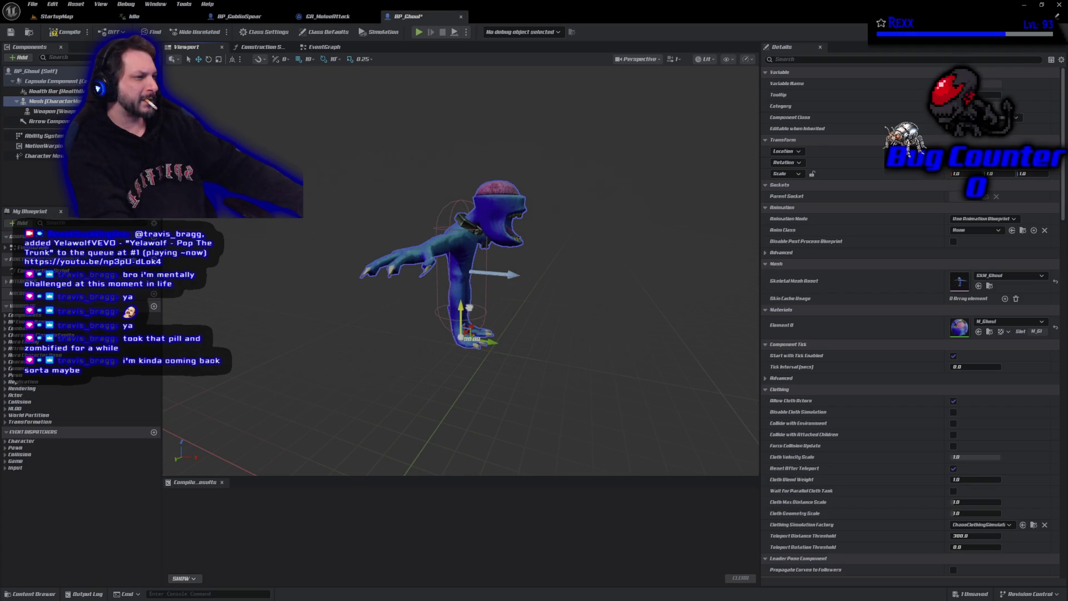
left_click_drag(470, 301, 471, 209)
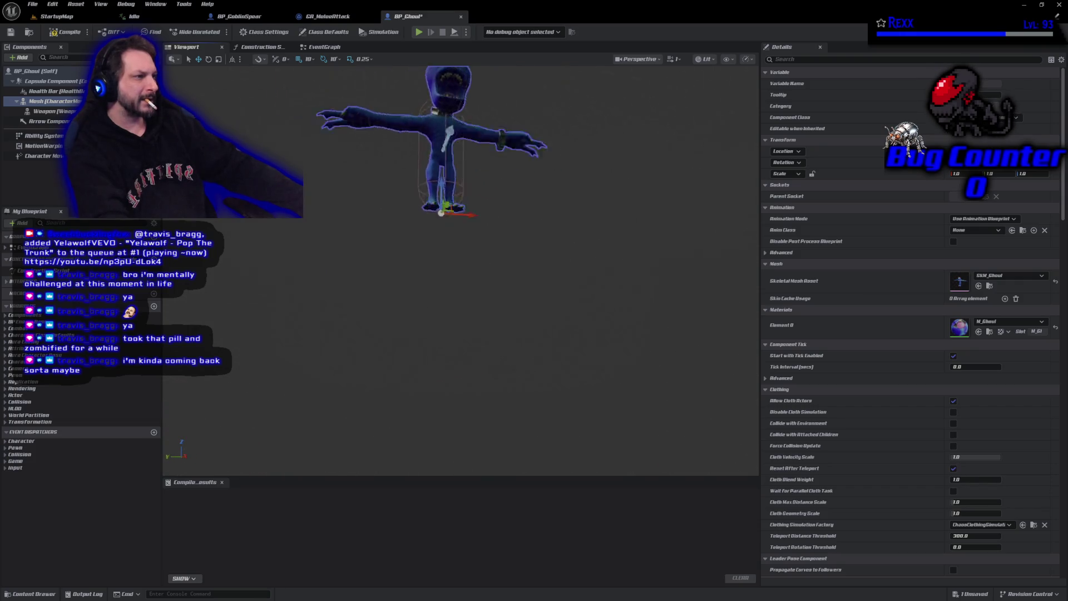
key("f")
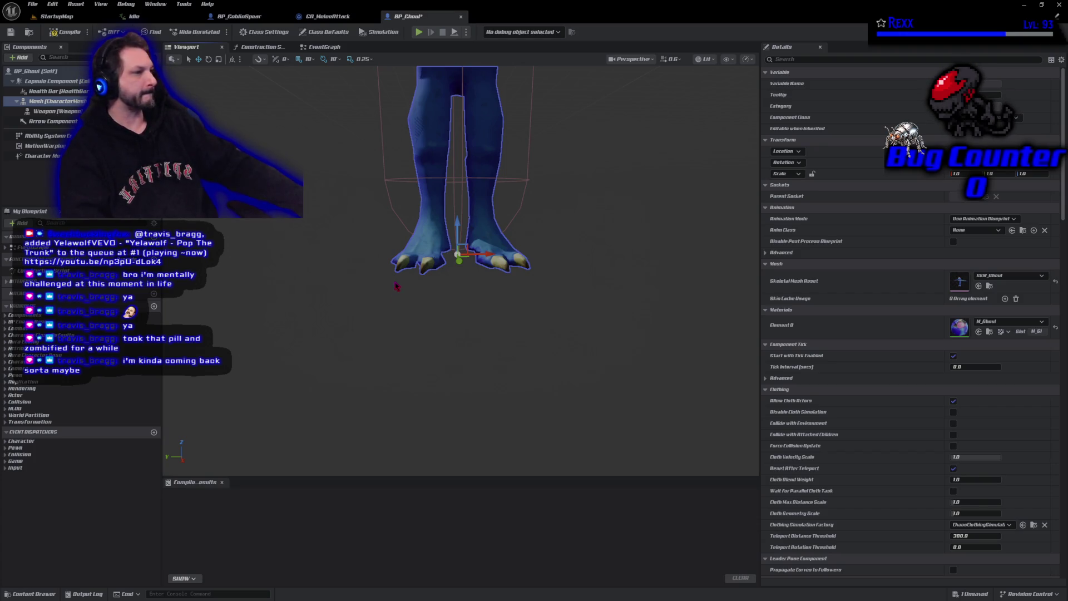
Step: Compile and save BP_Ghoul, then show its Class Defaults with the Combat settings
left_click(71, 33)
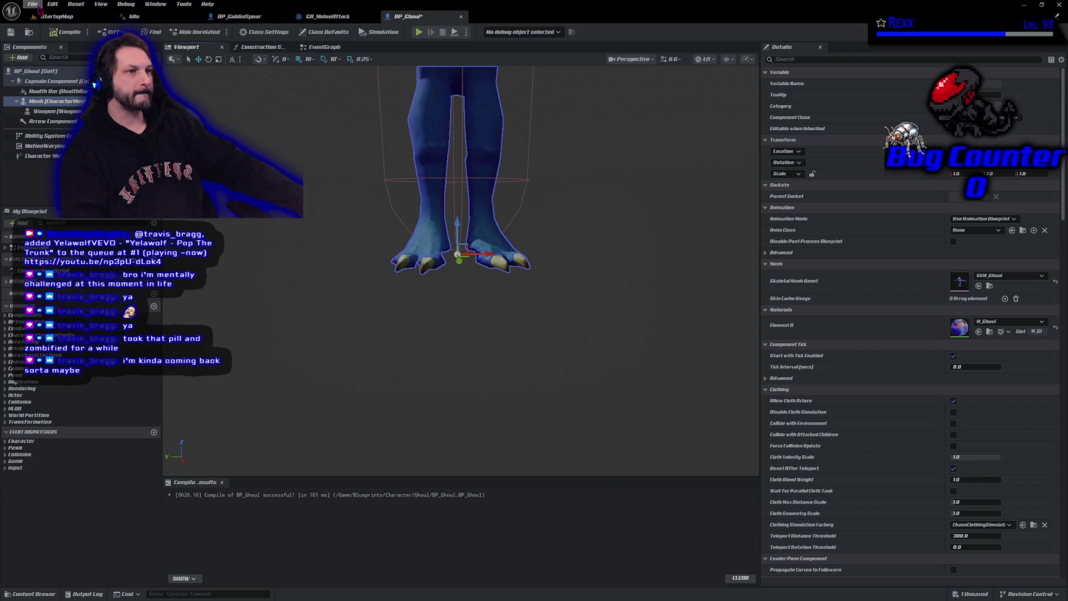
key("ctrl+s")
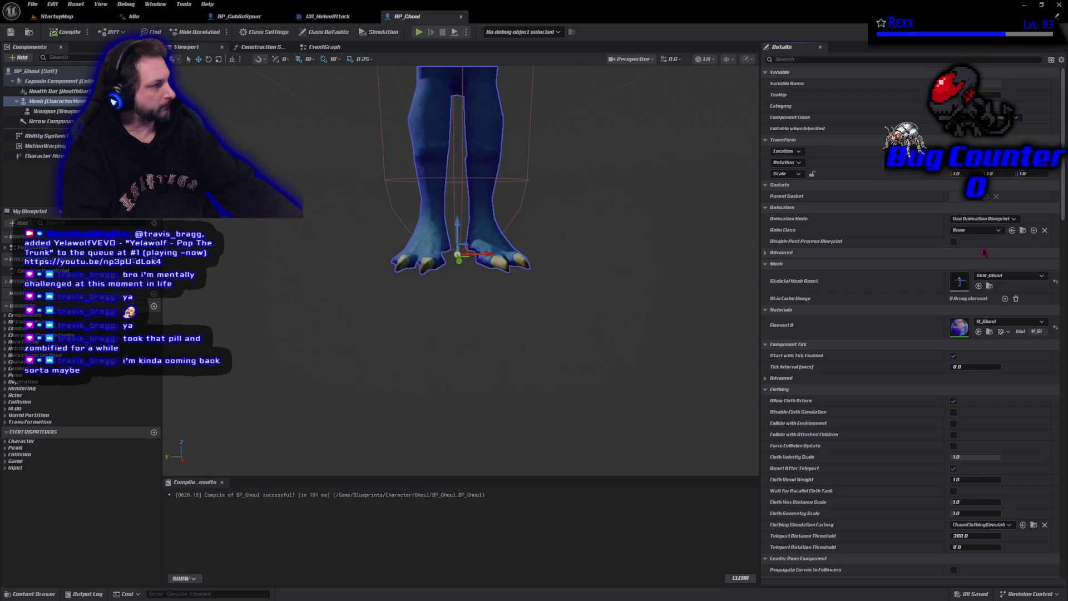
left_click(66, 32)
left_click(16, 34)
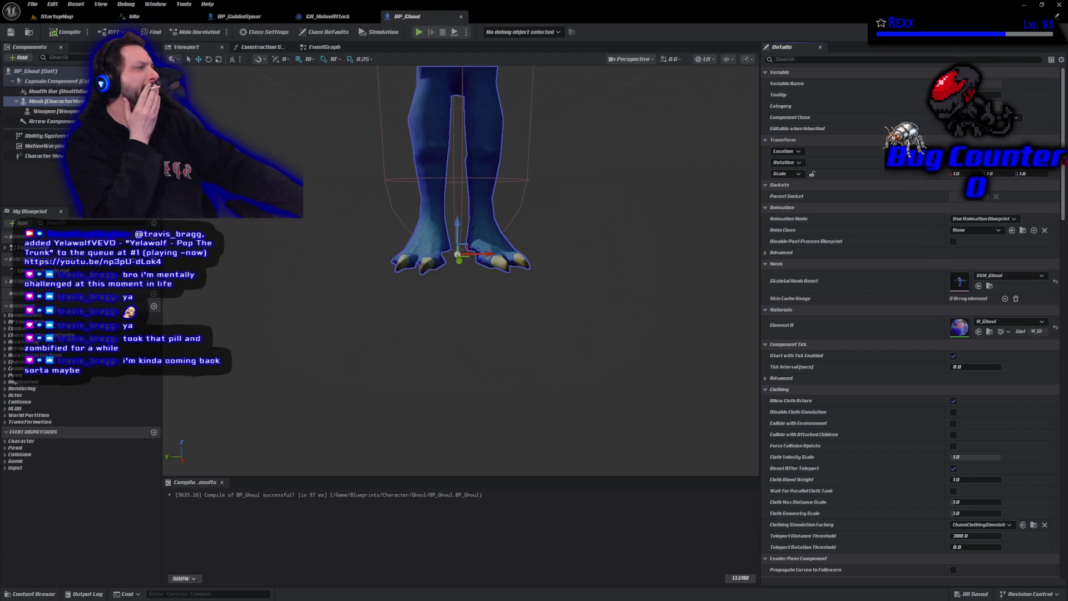
scroll(909, 317, "down", 3)
scroll(910, 317, "down", 2)
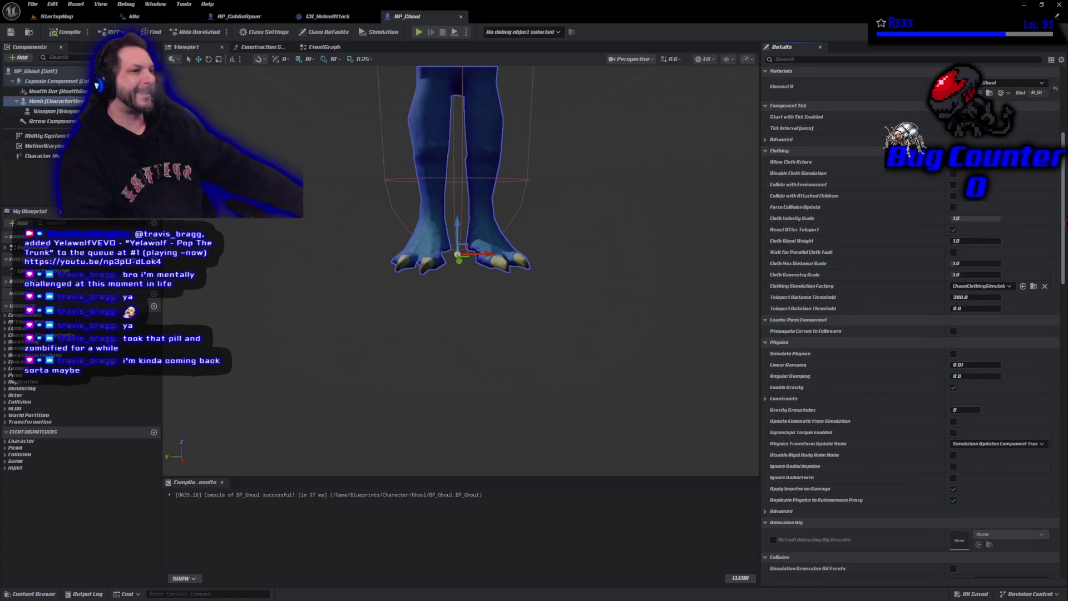
left_click(37, 73)
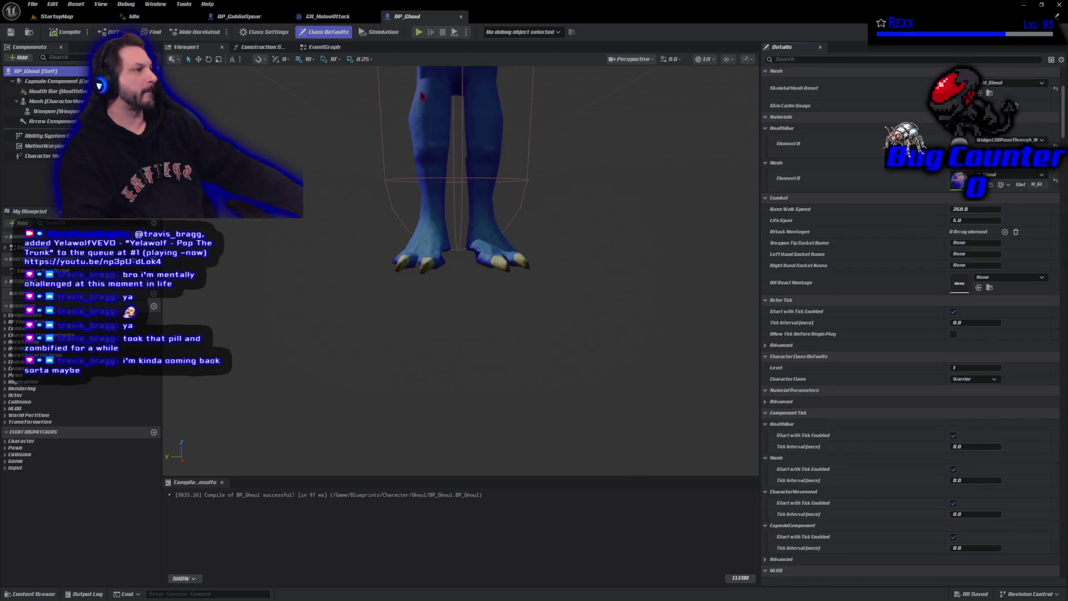
scroll(910, 154, "down", 2)
scroll(909, 154, "down", 3)
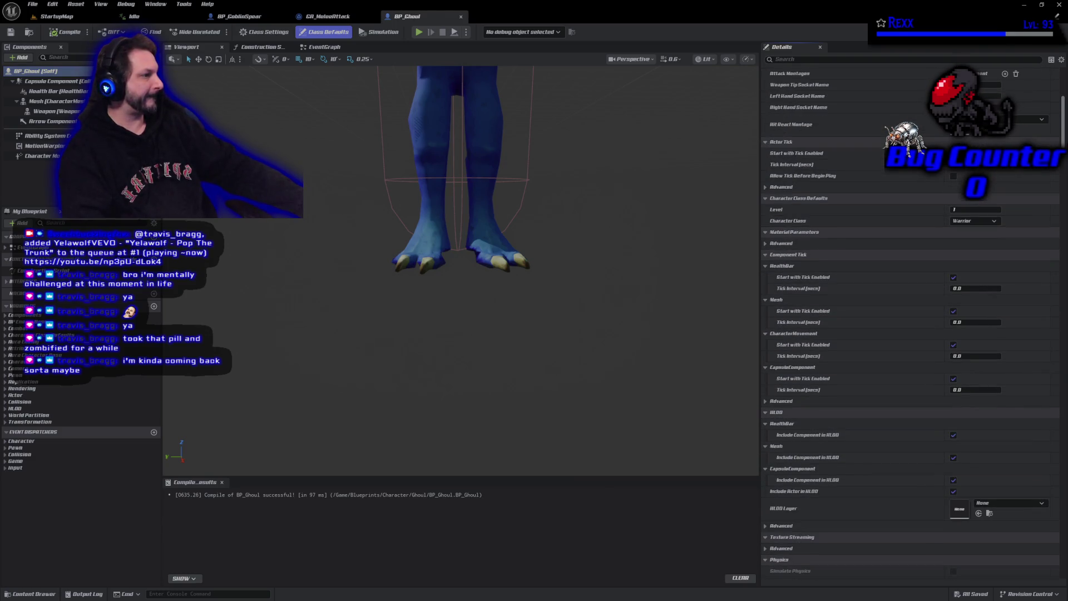
scroll(914, 315, "down", 2)
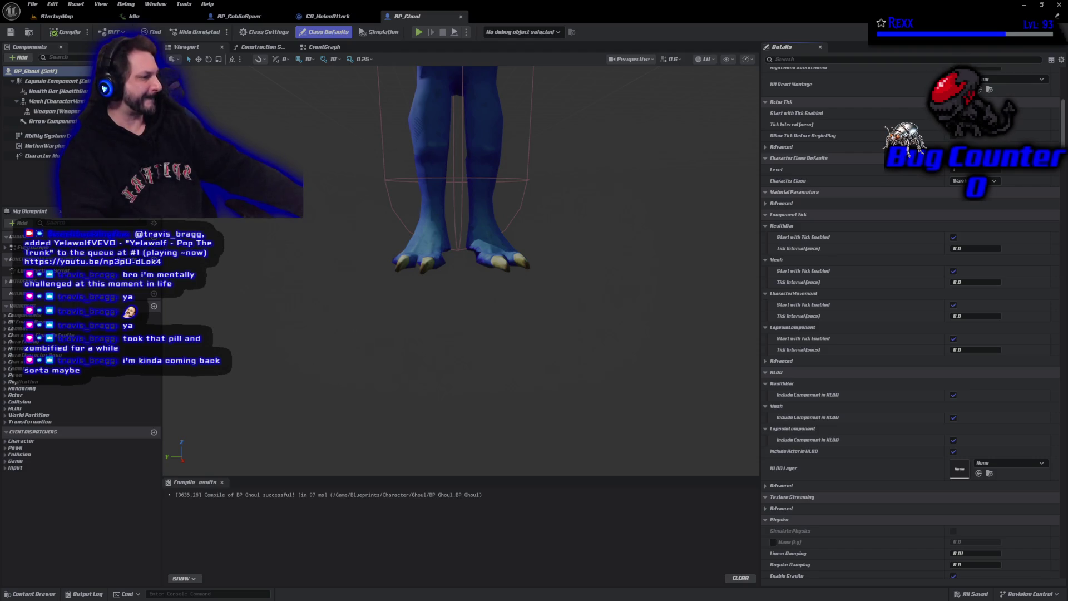
scroll(878, 178, "down", 10)
scroll(878, 178, "down", 10)
scroll(910, 326, "down", 2)
scroll(911, 326, "down", 2)
scroll(911, 325, "down", 2)
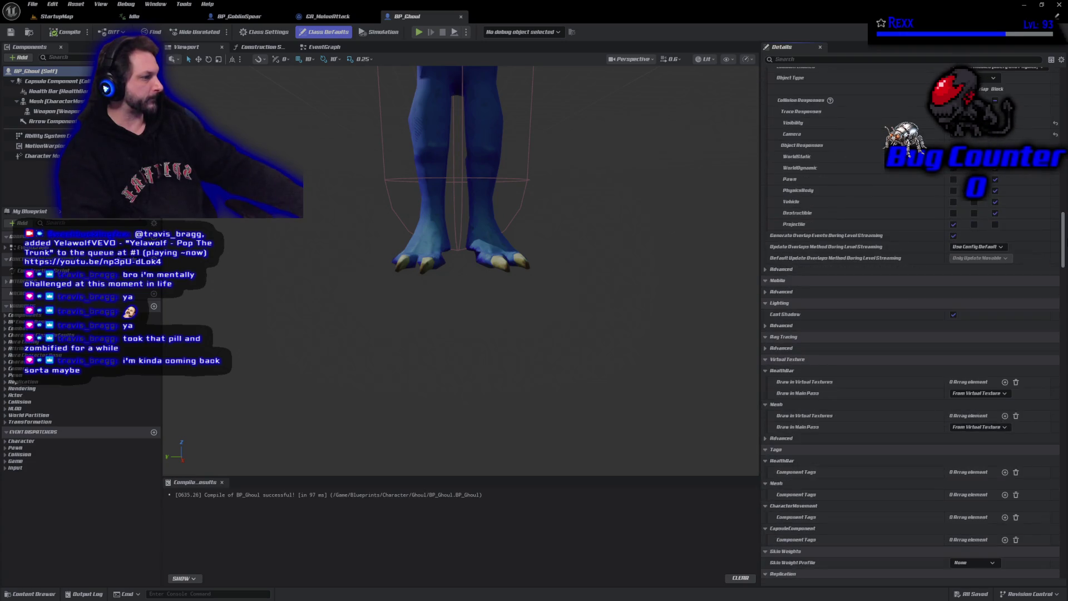
scroll(910, 326, "down", 2)
scroll(910, 325, "down", 2)
scroll(910, 325, "down", 2)
scroll(909, 325, "down", 2)
scroll(909, 326, "down", 2)
scroll(910, 326, "down", 2)
scroll(910, 326, "down", 2)
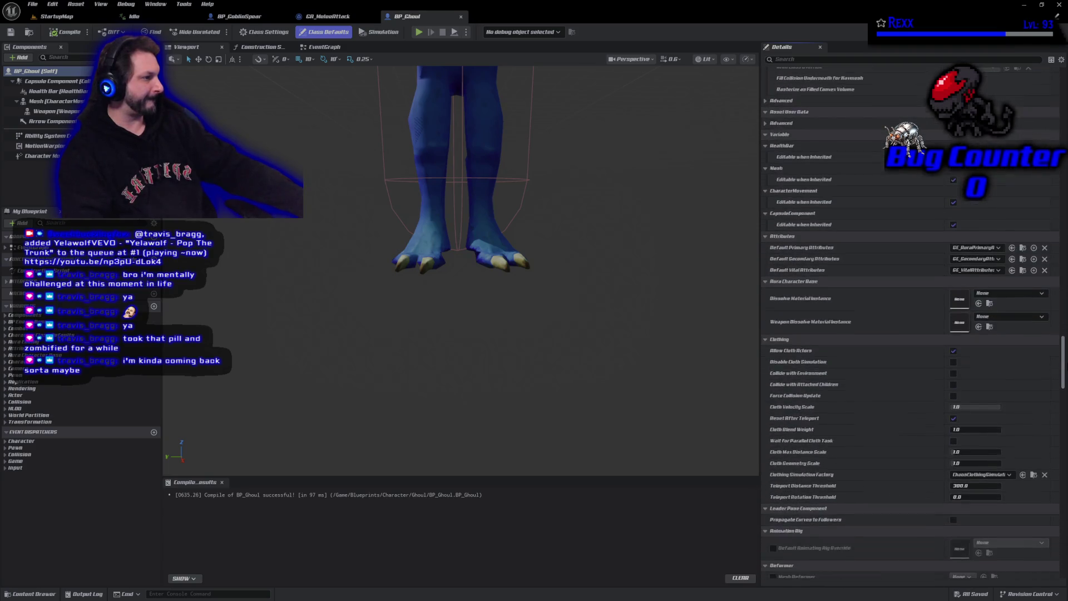
scroll(910, 326, "down", 2)
scroll(910, 325, "down", 3)
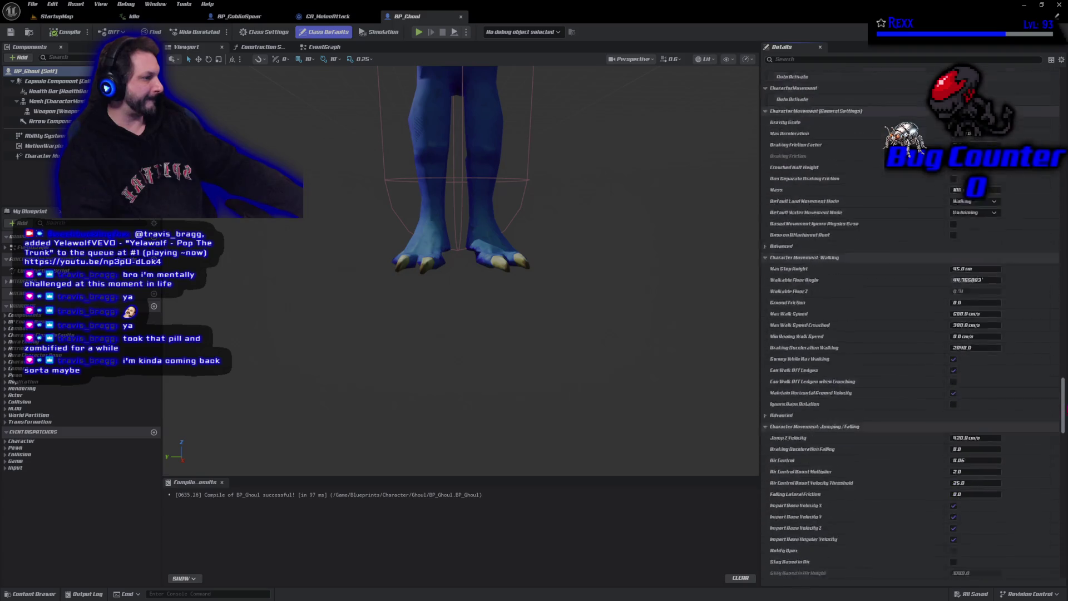
scroll(909, 326, "down", 3)
scroll(910, 325, "down", 2)
scroll(910, 326, "down", 2)
scroll(910, 326, "down", 2)
scroll(910, 325, "down", 2)
scroll(910, 326, "up", 10)
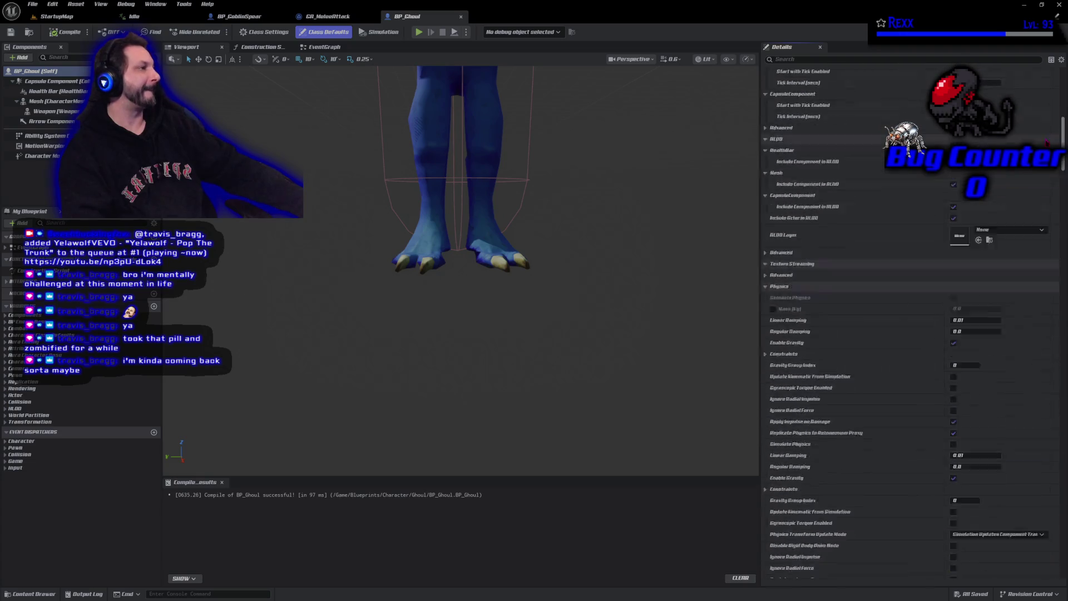
scroll(910, 326, "up", 10)
scroll(877, 334, "down", 2)
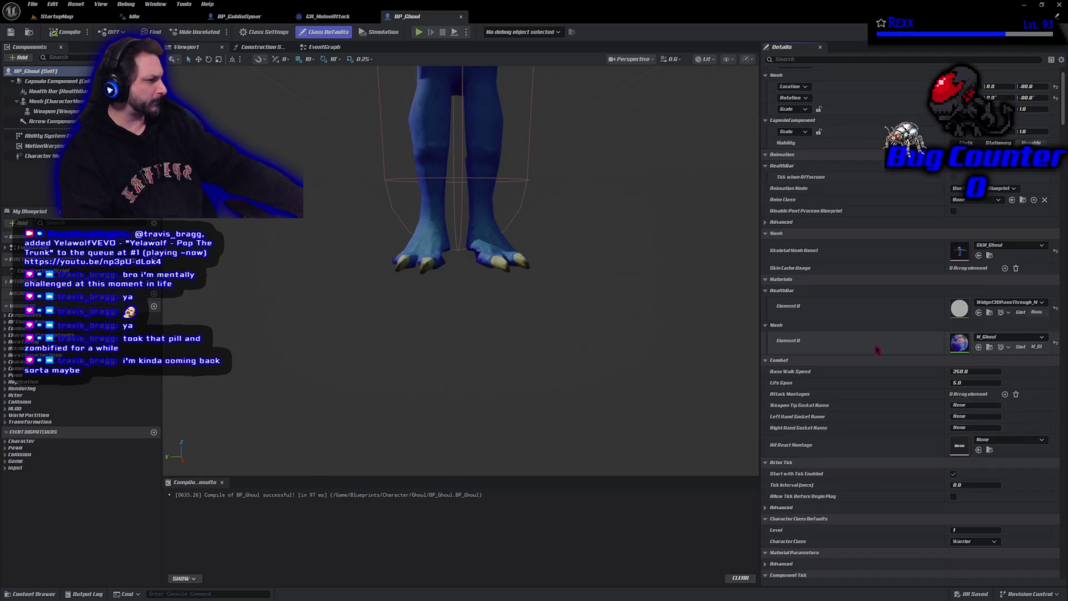
scroll(873, 361, "down", 2)
scroll(872, 362, "down", 2)
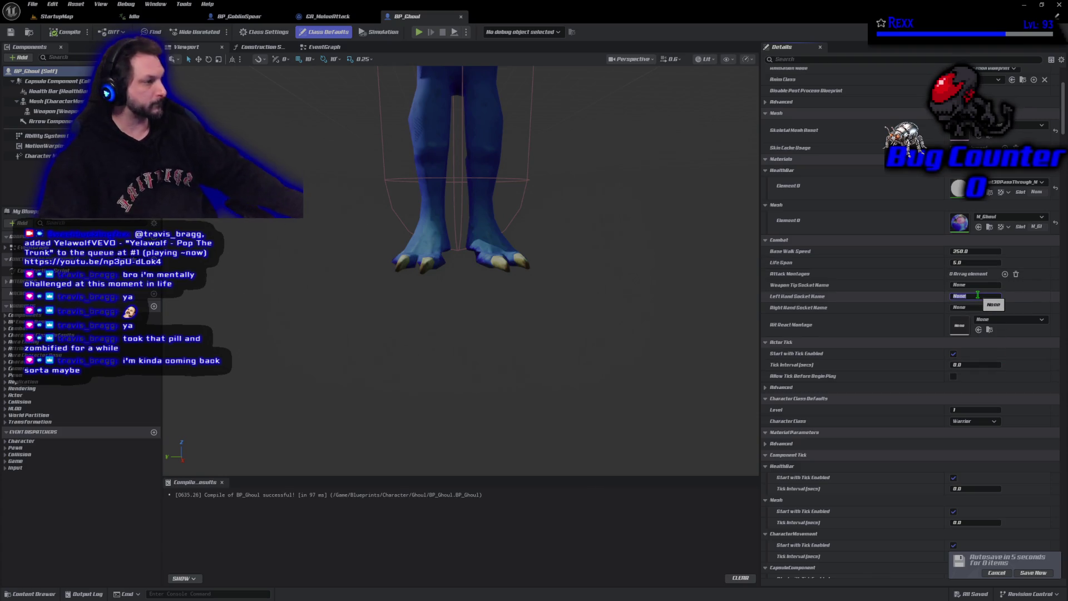
type("LeftHandSock")
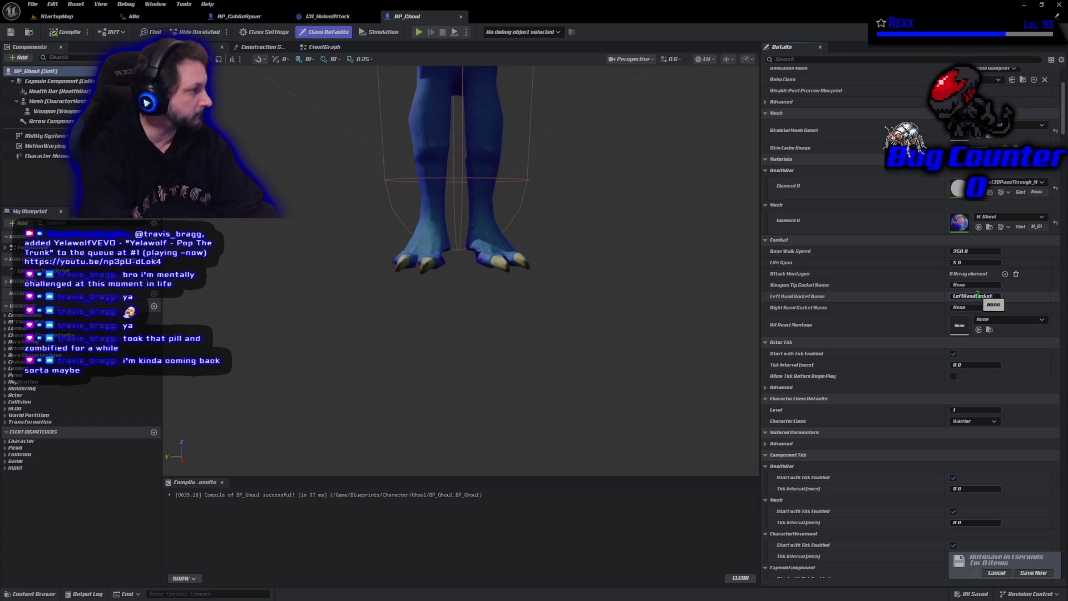
type("et")
Step: Commit LeftHandSocket and RightHandSocket socket names, then compile and save BP_Ghoul
key("Tab")
type("RightHandS")
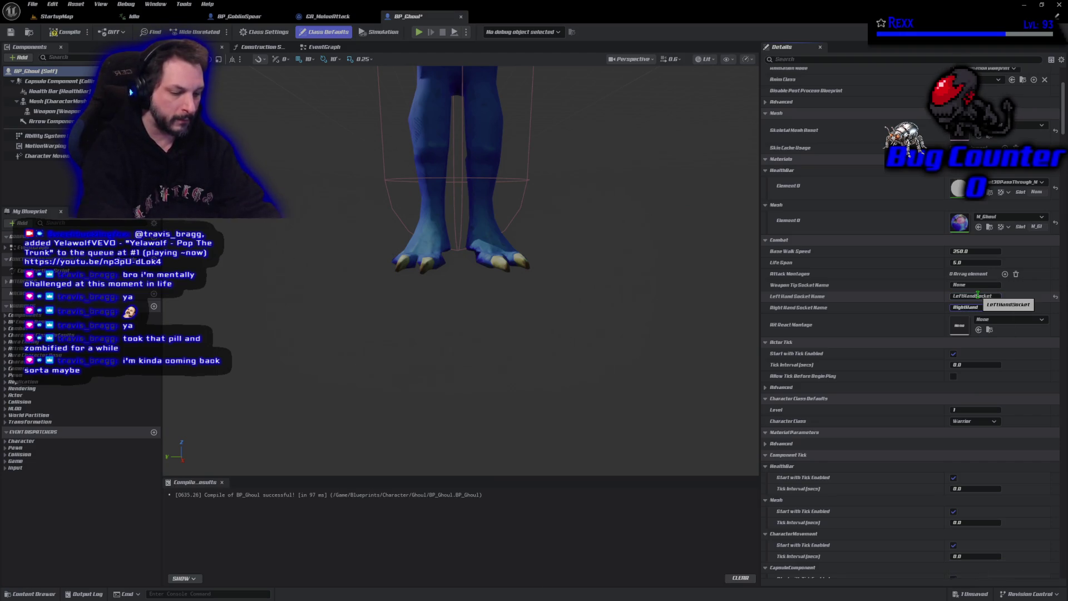
type("ocket")
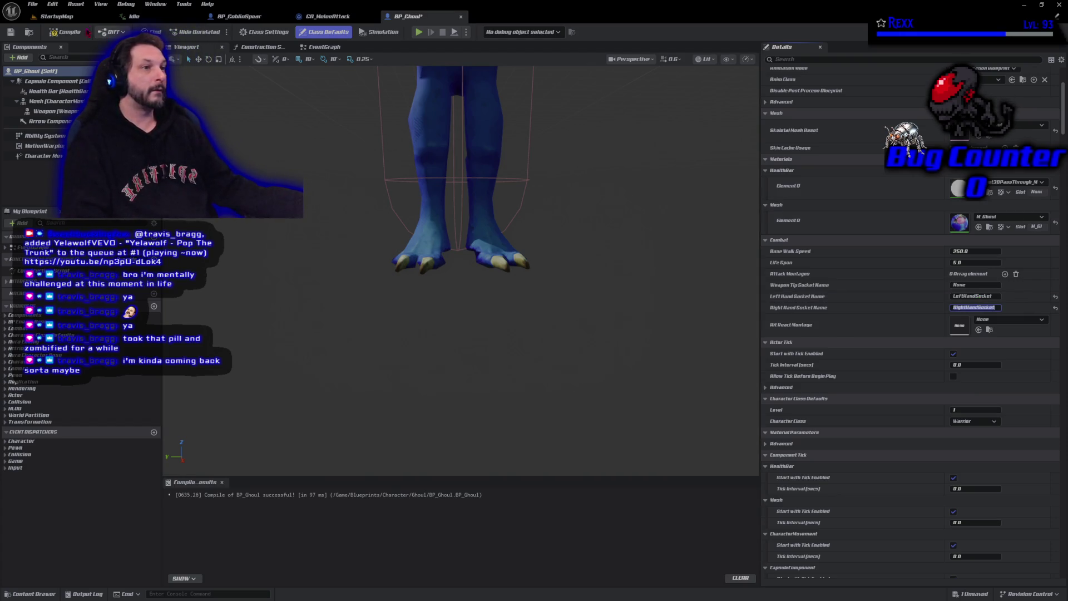
left_click(65, 31)
left_click(11, 32)
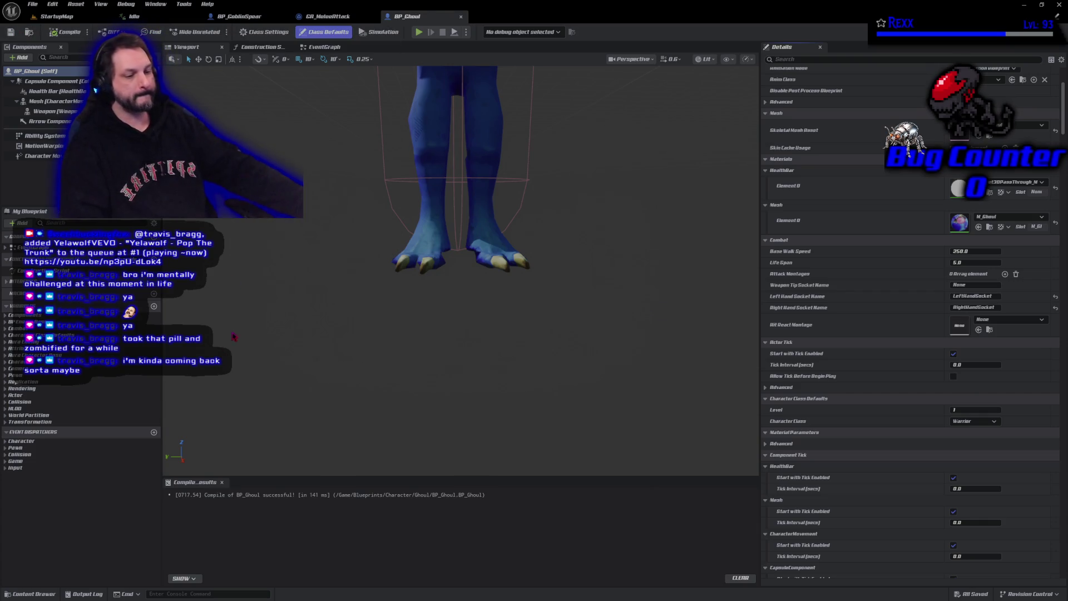
Step: Navigate Content > Assets > Enemies > Ghoul > Animations and bring up actions for HitReact
left_click(30, 594)
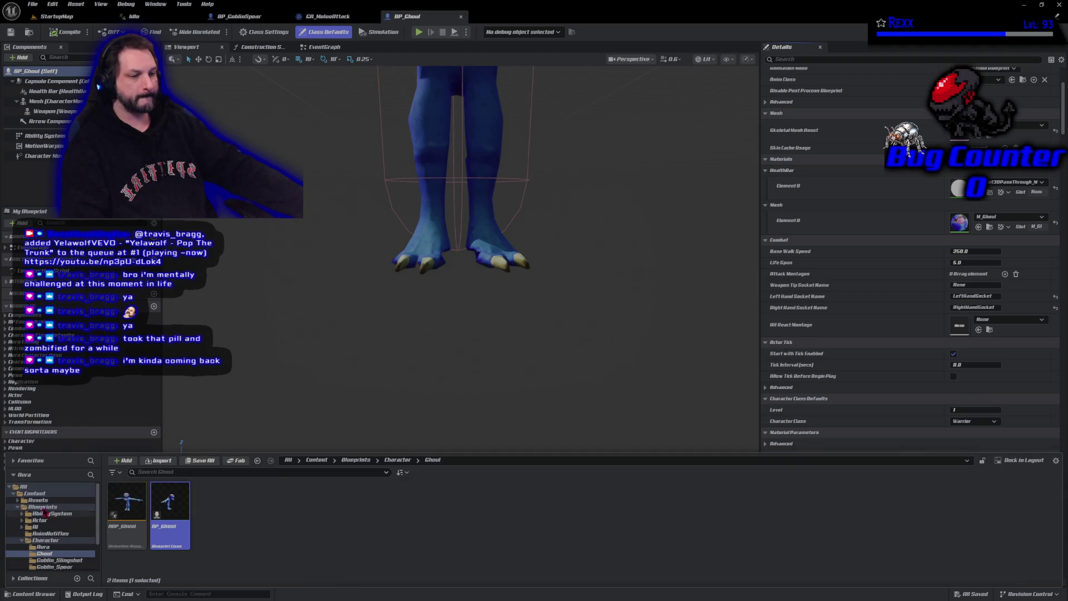
left_click(34, 494)
left_click(120, 517)
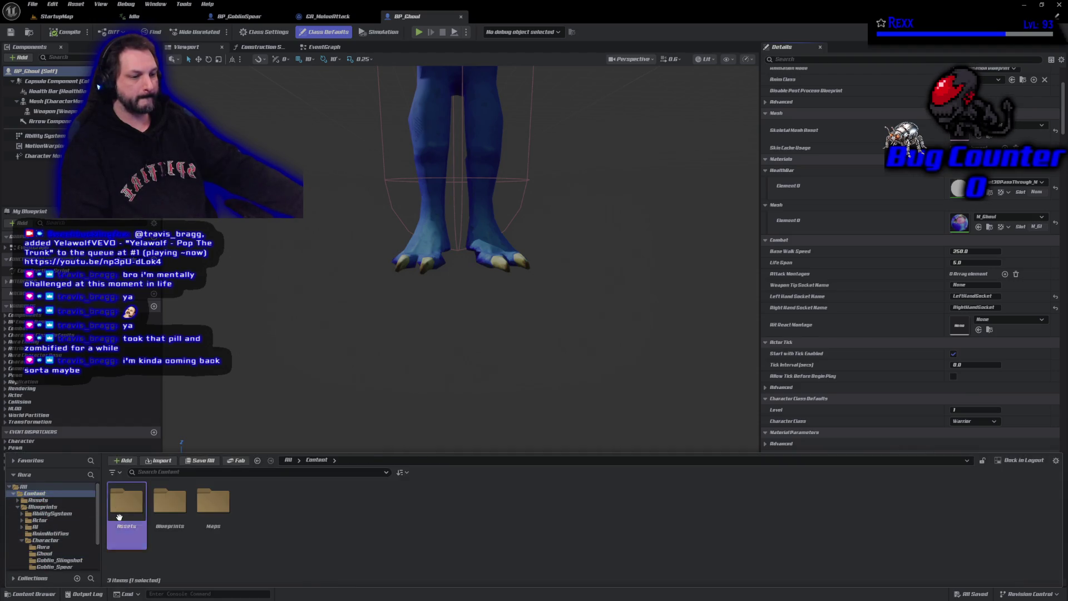
double_click(120, 518)
double_click(256, 513)
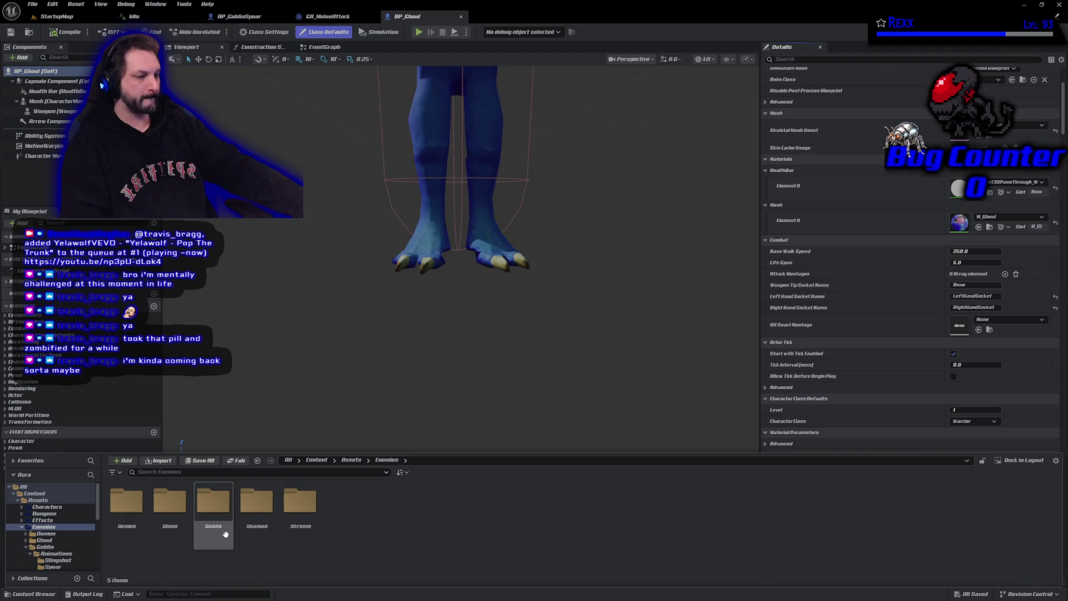
double_click(169, 513)
double_click(127, 534)
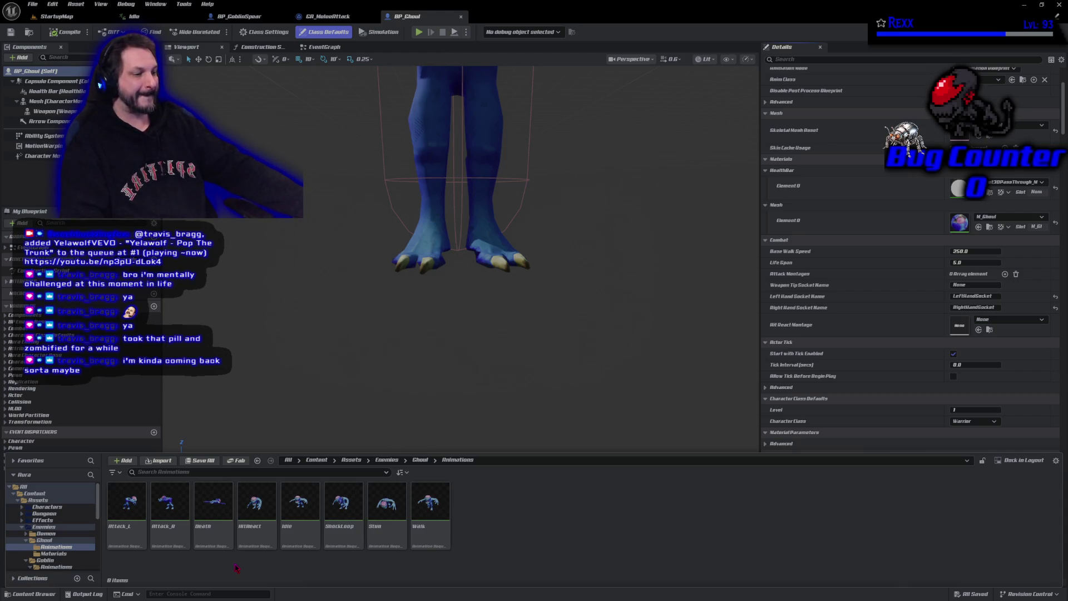
right_click(255, 514)
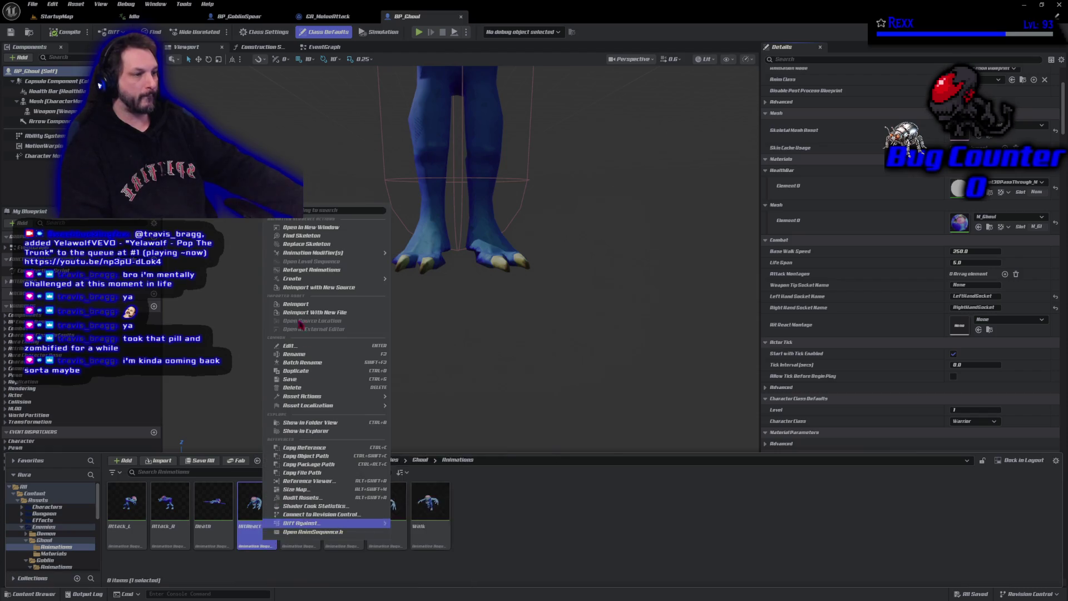
Step: Create an AnimMontage asset from the HitReact animation
mouse_move(326, 278)
left_click(434, 291)
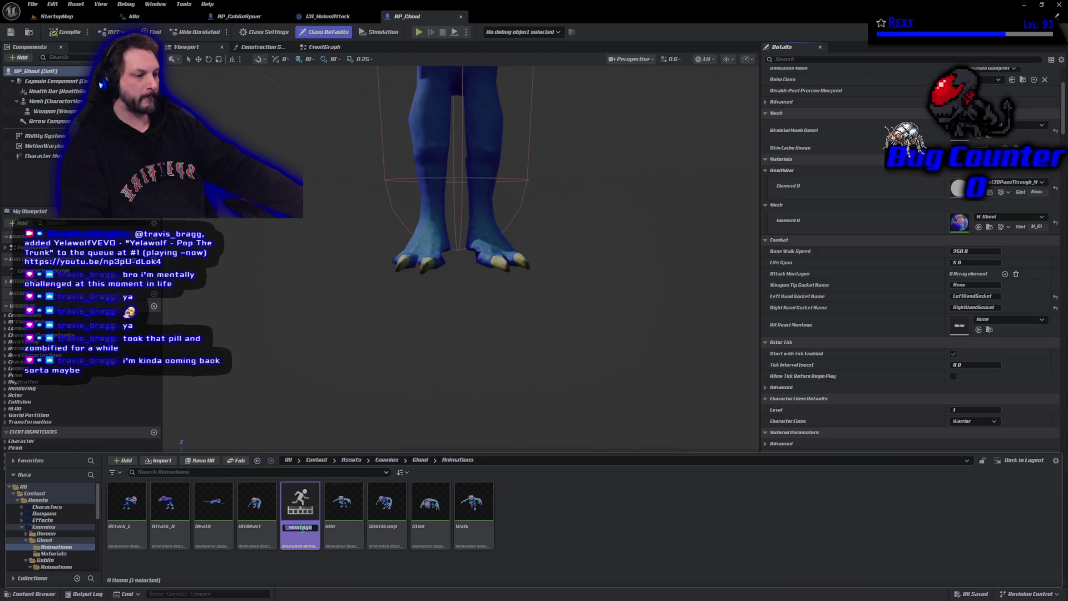
type("AM_")
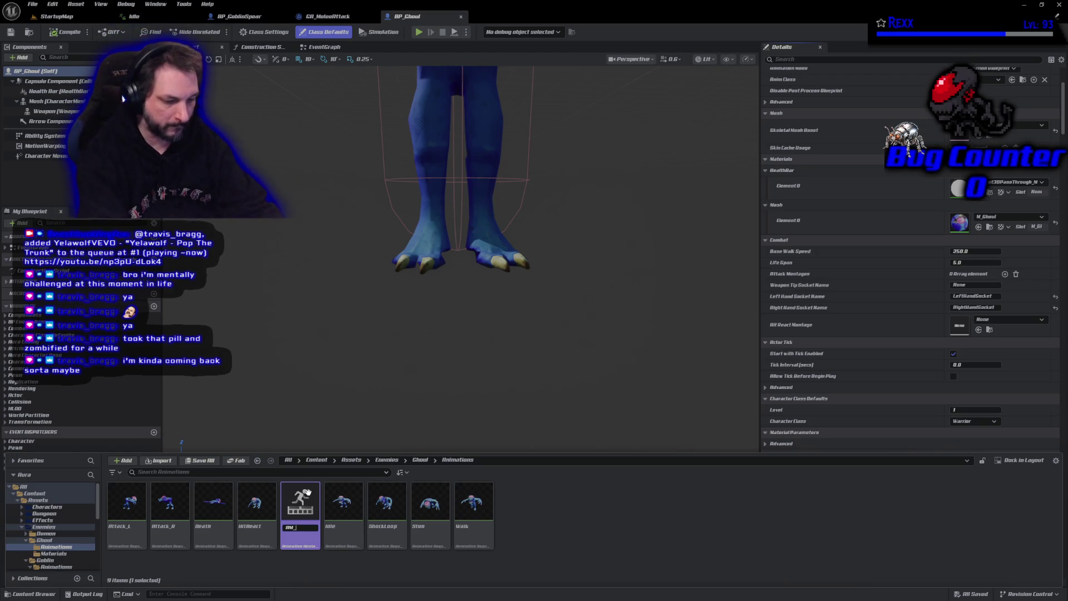
type("HitReact")
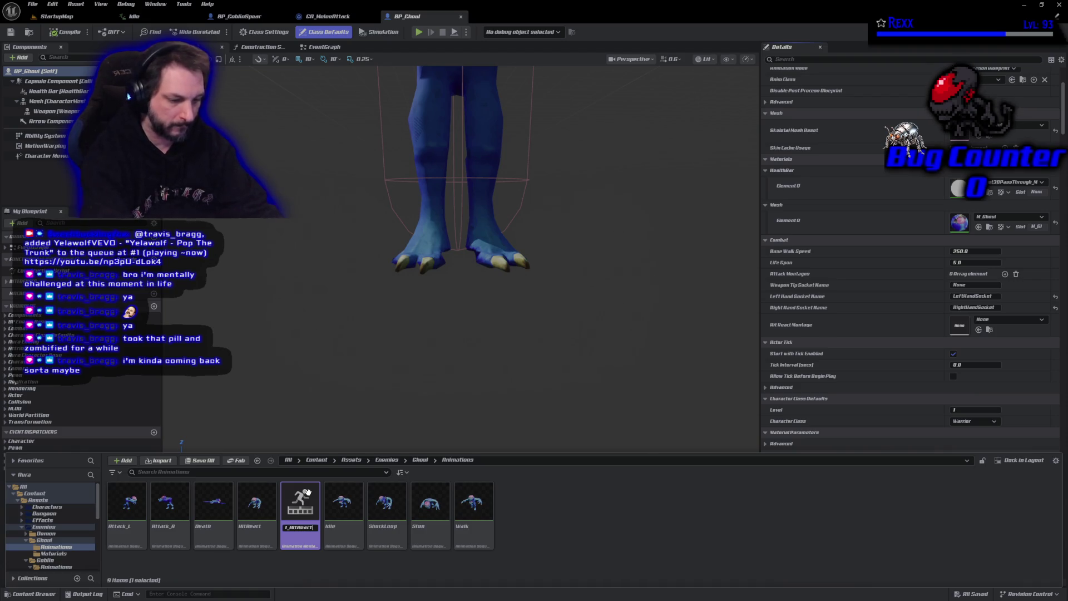
Step: Confirm the name AM_HitReact_Ghoul, preview the montage, and return to BP_Ghoul
key("Return")
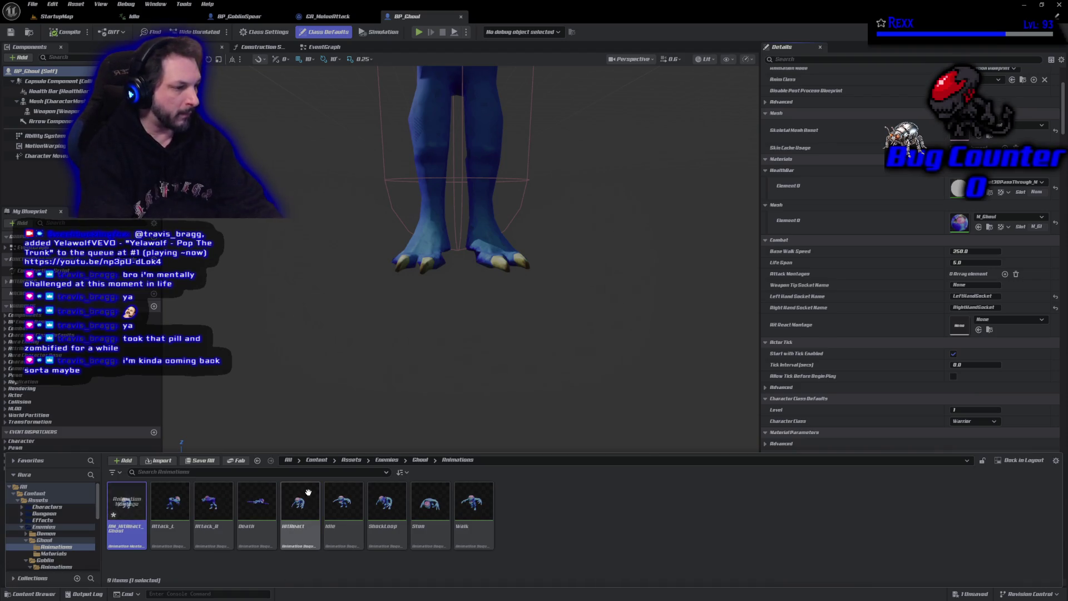
mouse_move(300, 504)
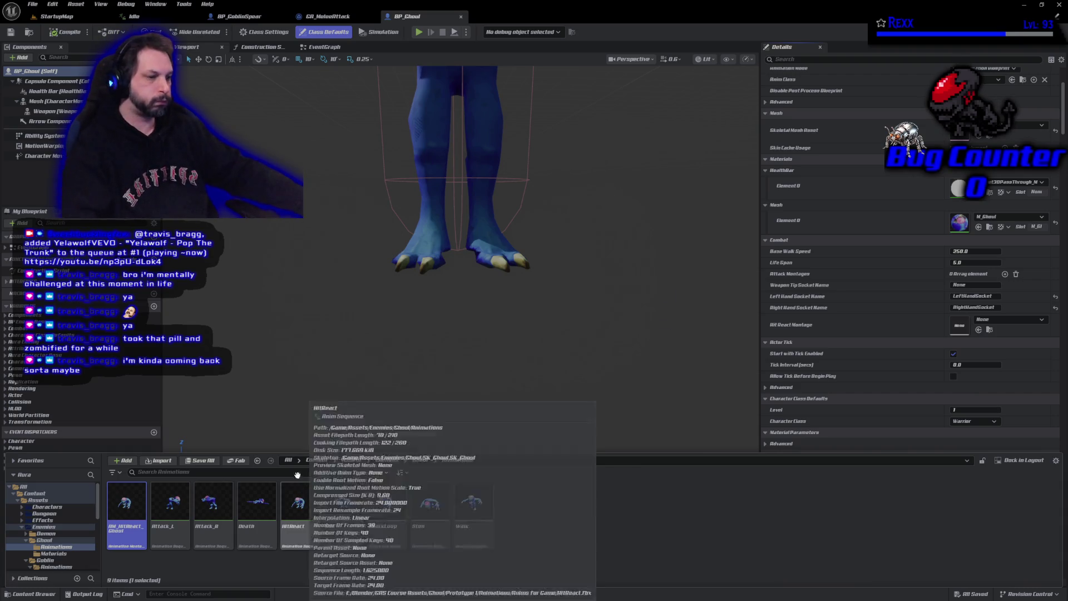
double_click(126, 508)
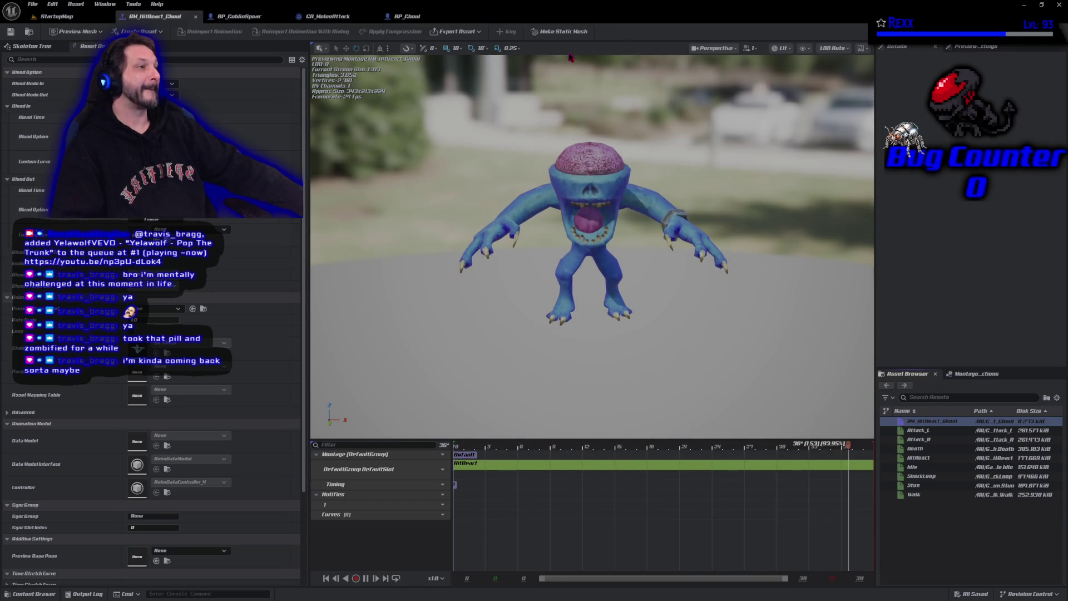
left_click(408, 16)
Step: Set Hit React Montage to AM_HitReact_Ghoul, compile BP_Ghoul and Save All
left_click(994, 321)
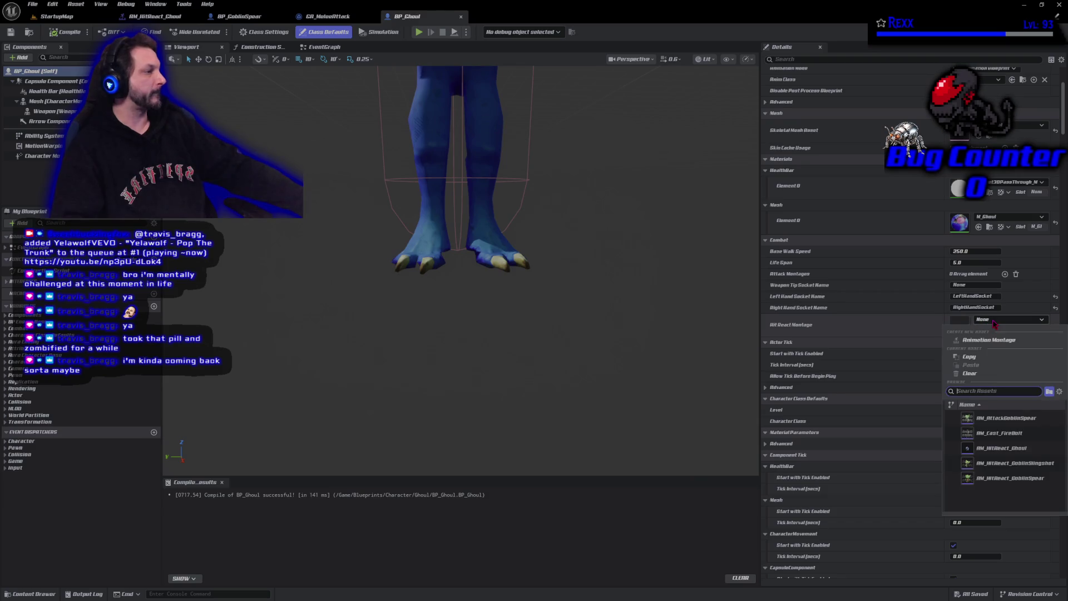
left_click(1022, 448)
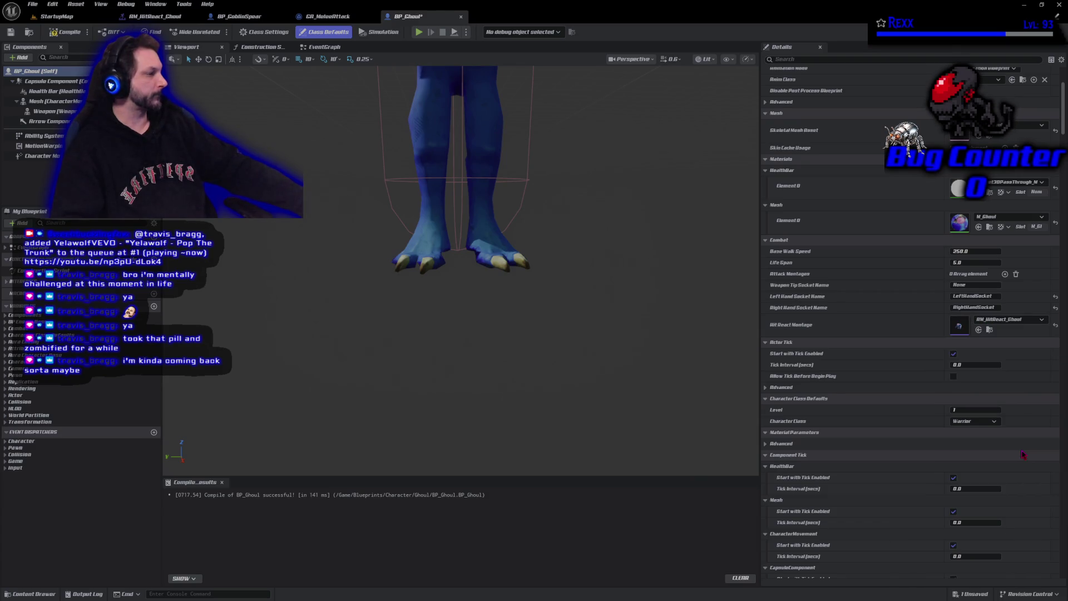
left_click(65, 36)
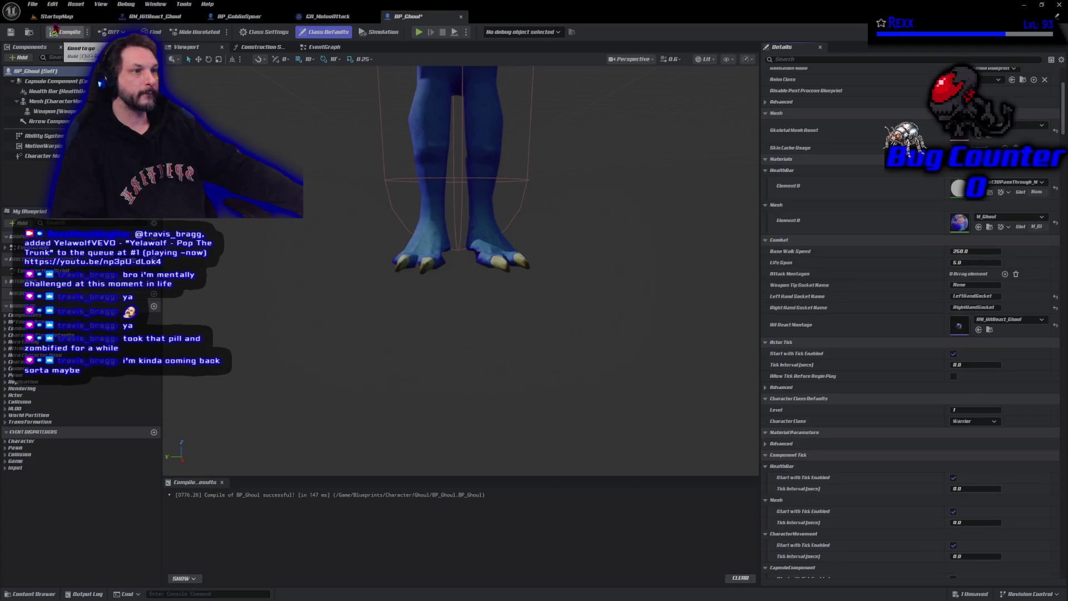
left_click(33, 4)
left_click(61, 59)
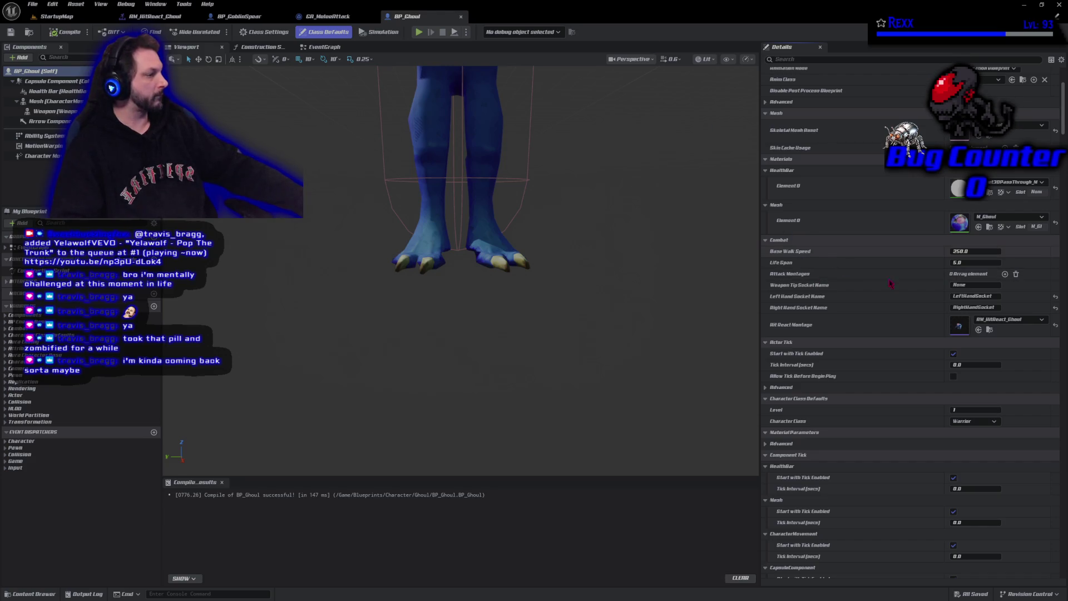
mouse_move(1062, 129)
left_mouse_down()
mouse_move(1062, 173)
mouse_move(1063, 60)
left_mouse_up()
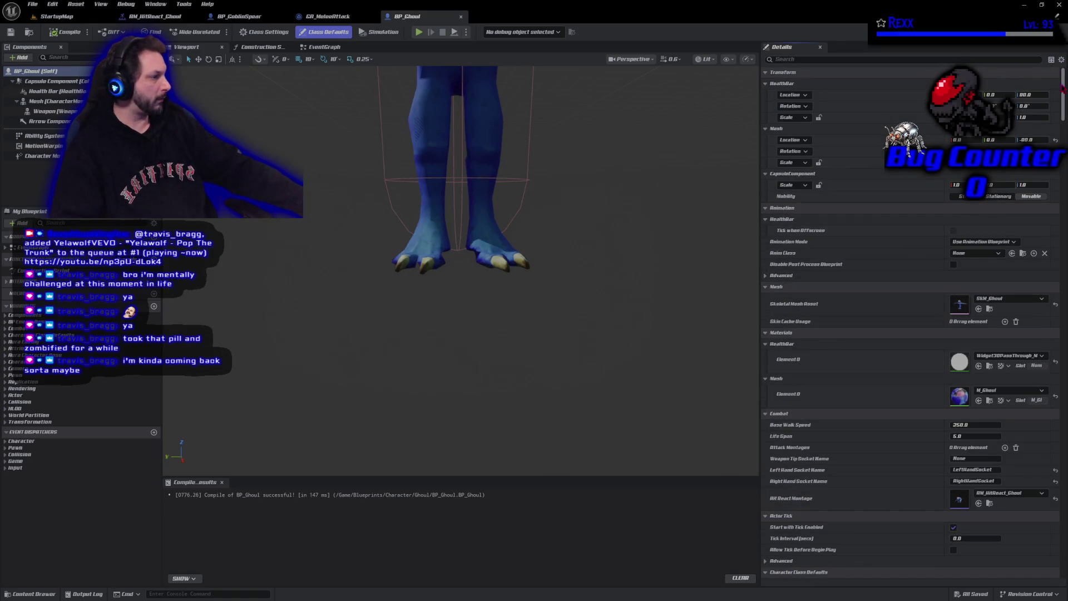
left_click_drag(1064, 93, 1064, 130)
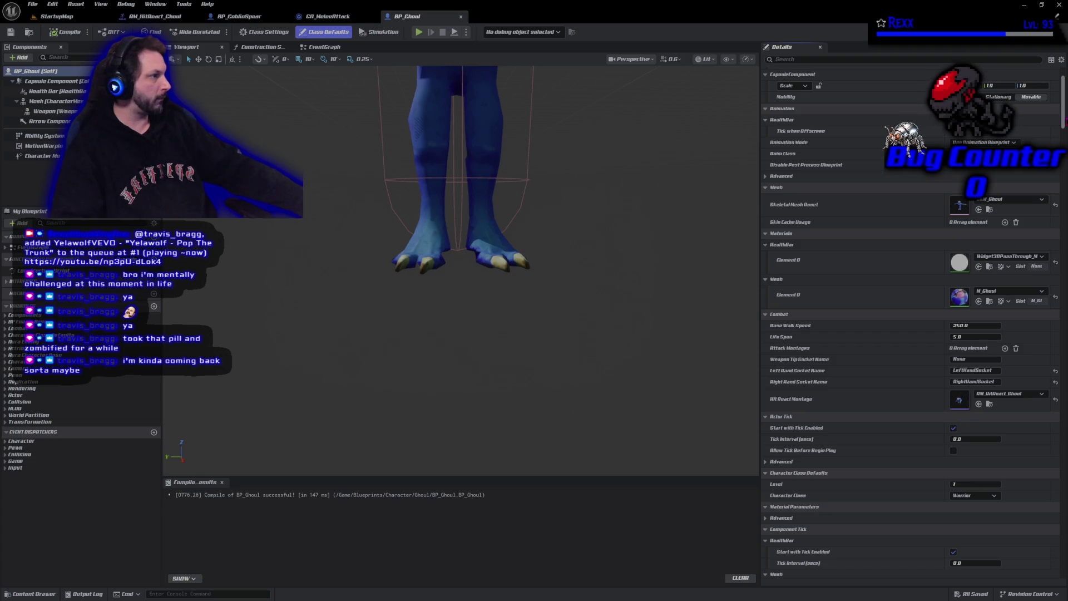
scroll(910, 334, "down", 2)
scroll(910, 334, "down", 2)
scroll(910, 334, "down", 2)
scroll(909, 334, "down", 2)
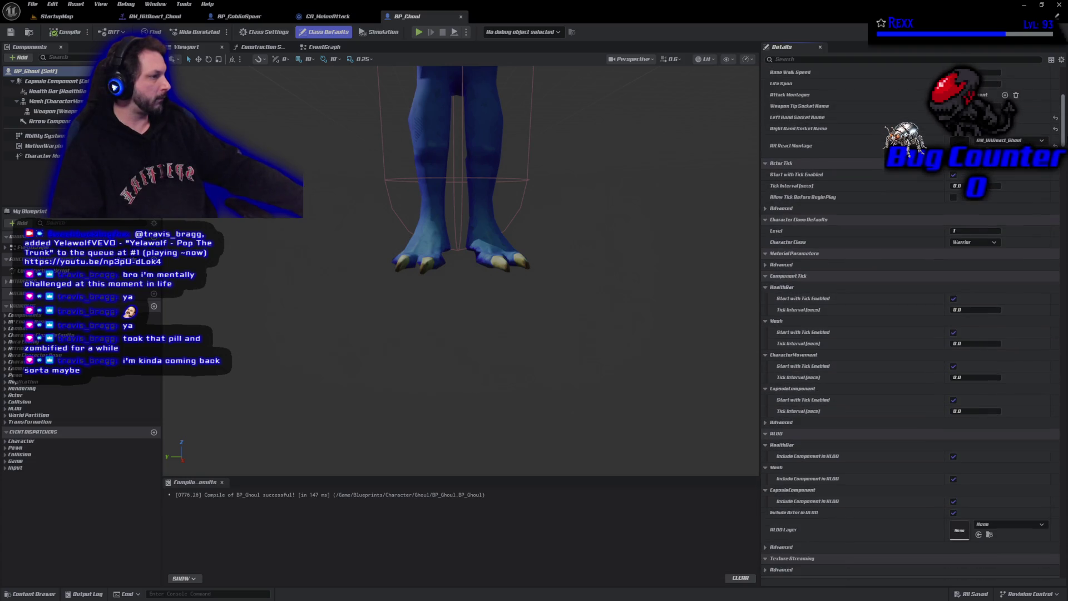
scroll(874, 376, "down", 1)
scroll(874, 376, "down", 1)
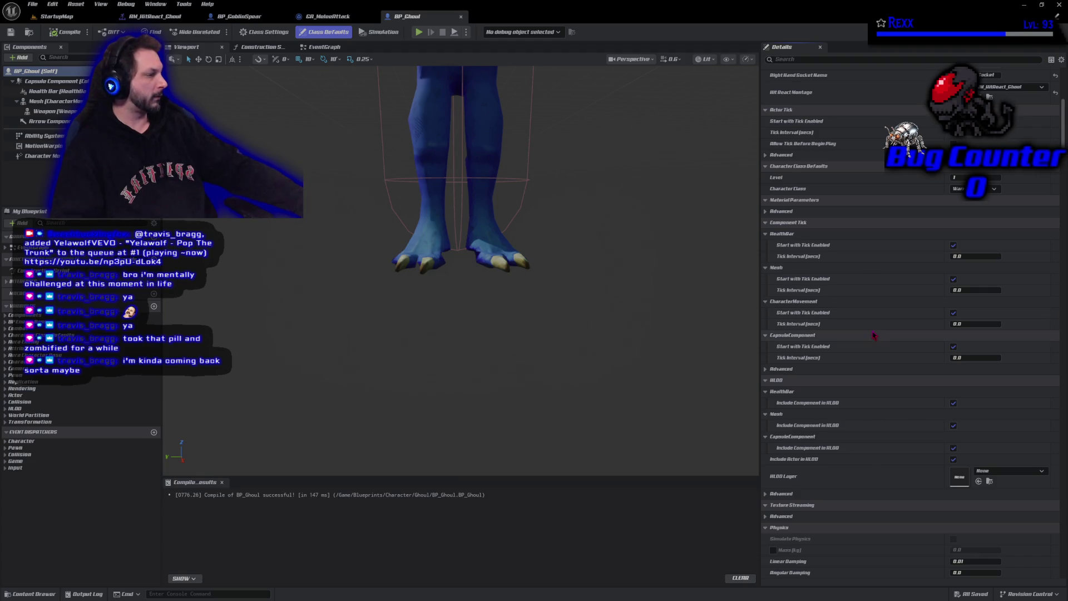
scroll(874, 336, "down", 2)
scroll(873, 337, "down", 1)
scroll(873, 336, "down", 2)
scroll(874, 337, "down", 3)
scroll(873, 336, "down", 2)
left_click(765, 102)
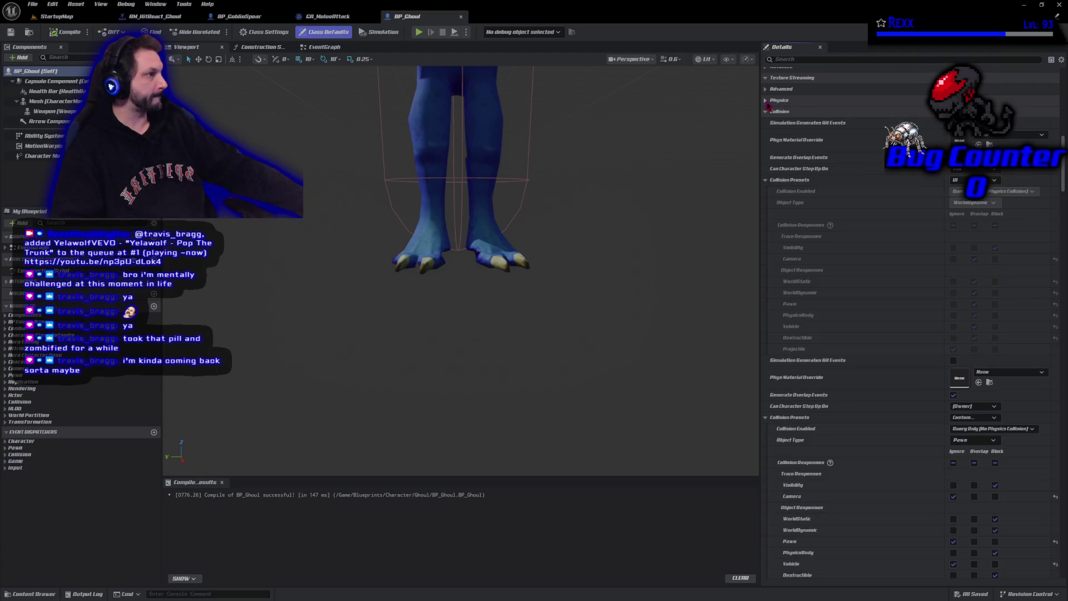
Step: Collapse the Collision, Lighting and Virtual Texture groups, then switch to AM_HitReact_Ghoul
left_click(766, 110)
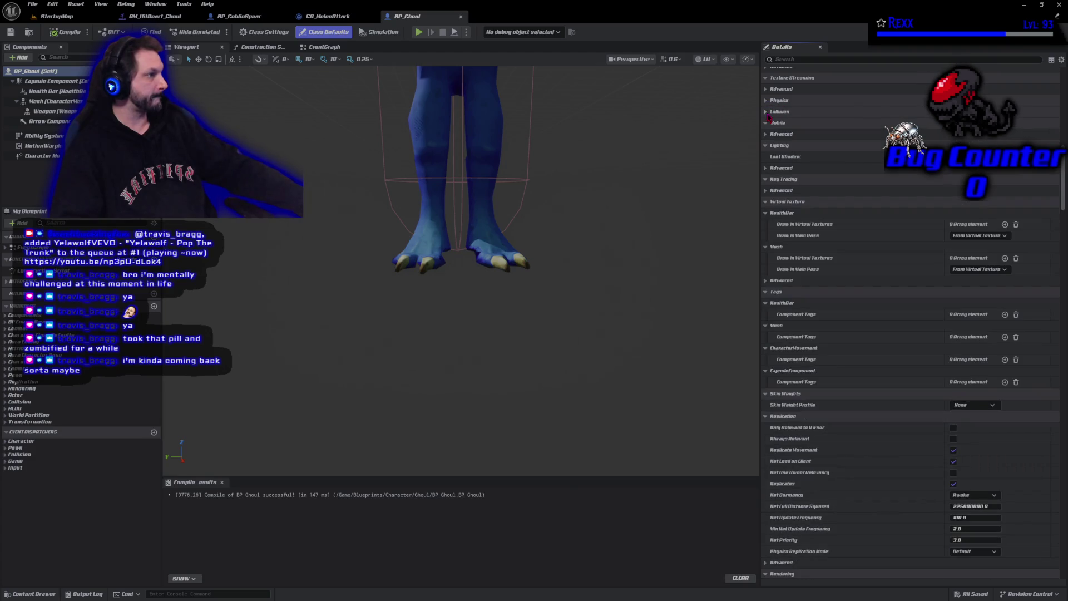
left_click(765, 145)
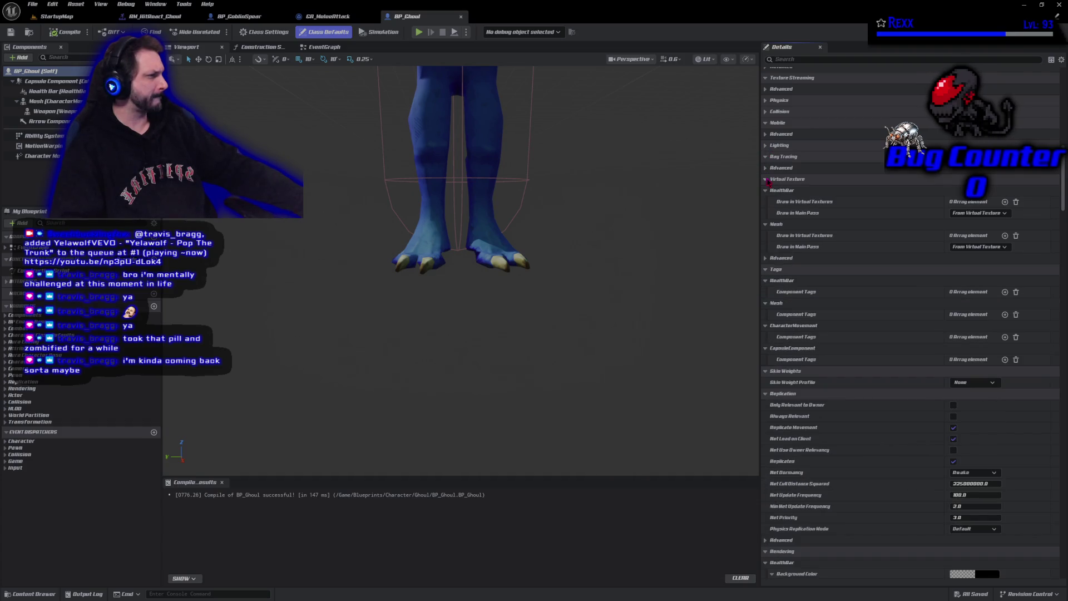
left_click(766, 179)
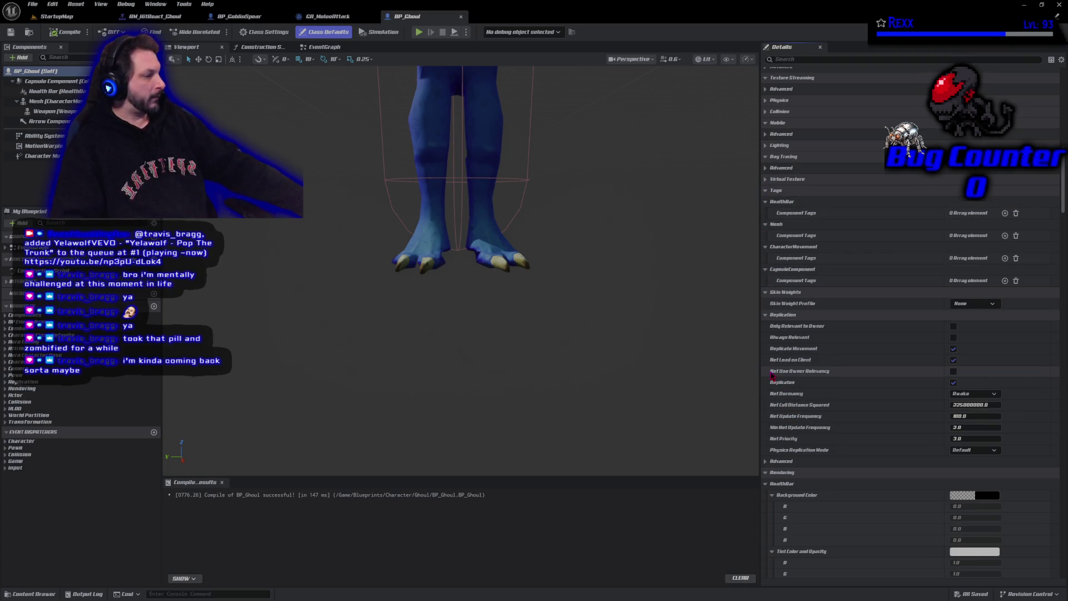
scroll(773, 374, "down", 3)
scroll(773, 375, "down", 2)
scroll(774, 380, "down", 2)
scroll(777, 386, "down", 2)
scroll(781, 390, "down", 2)
scroll(781, 391, "down", 2)
scroll(782, 390, "down", 2)
scroll(782, 389, "down", 2)
scroll(782, 387, "down", 2)
scroll(783, 388, "down", 2)
scroll(783, 388, "down", 2)
scroll(783, 388, "down", 2)
scroll(783, 389, "down", 2)
scroll(783, 389, "down", 2)
scroll(783, 386, "down", 2)
scroll(784, 384, "down", 2)
scroll(784, 381, "down", 2)
scroll(789, 382, "down", 2)
scroll(813, 382, "down", 2)
scroll(843, 385, "down", 2)
scroll(876, 387, "down", 2)
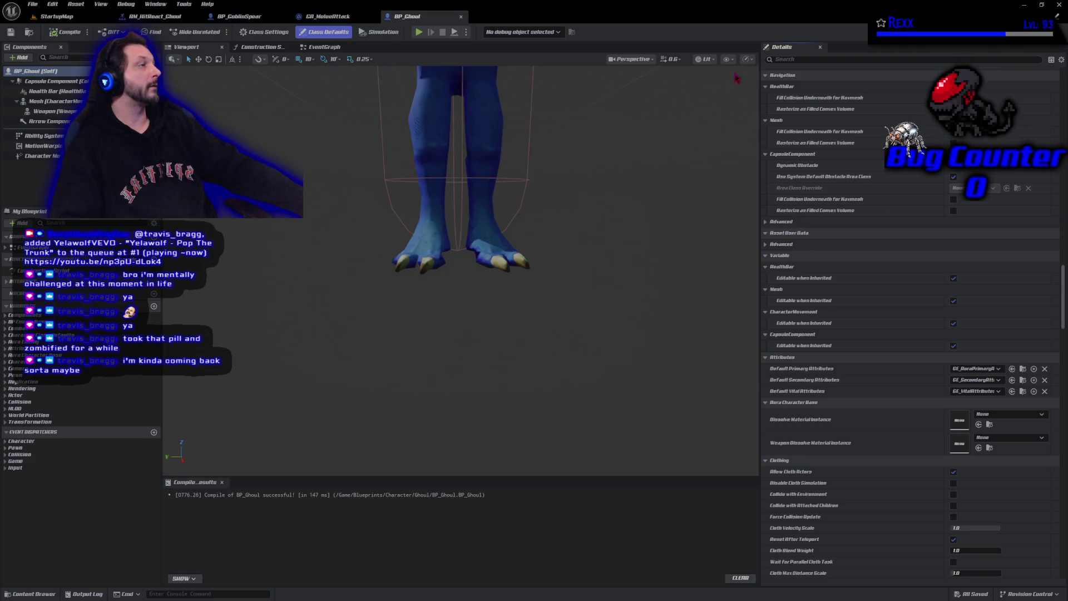
left_click_drag(1063, 297, 1050, 131)
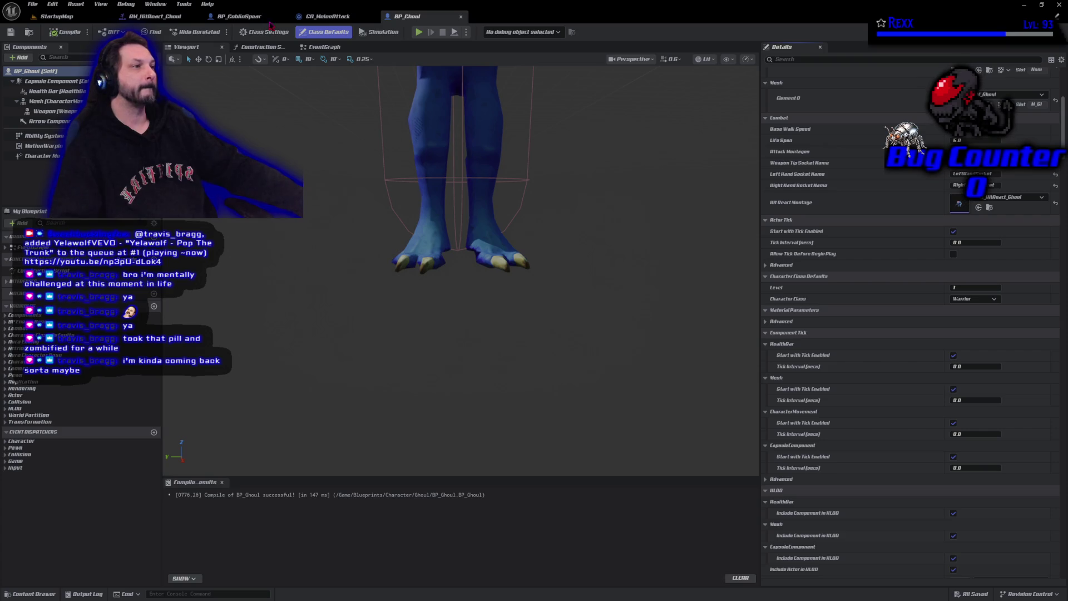
left_click(149, 17)
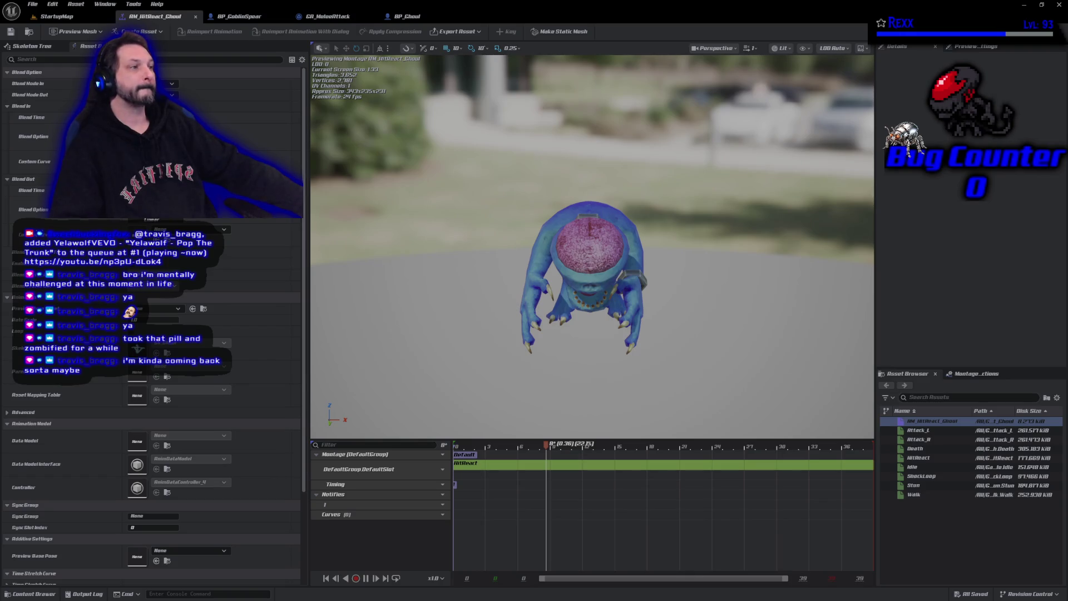
Step: Open ABP_Ghoul from Blueprints/Character/Ghoul via the Content Browser
key("ctrl+space")
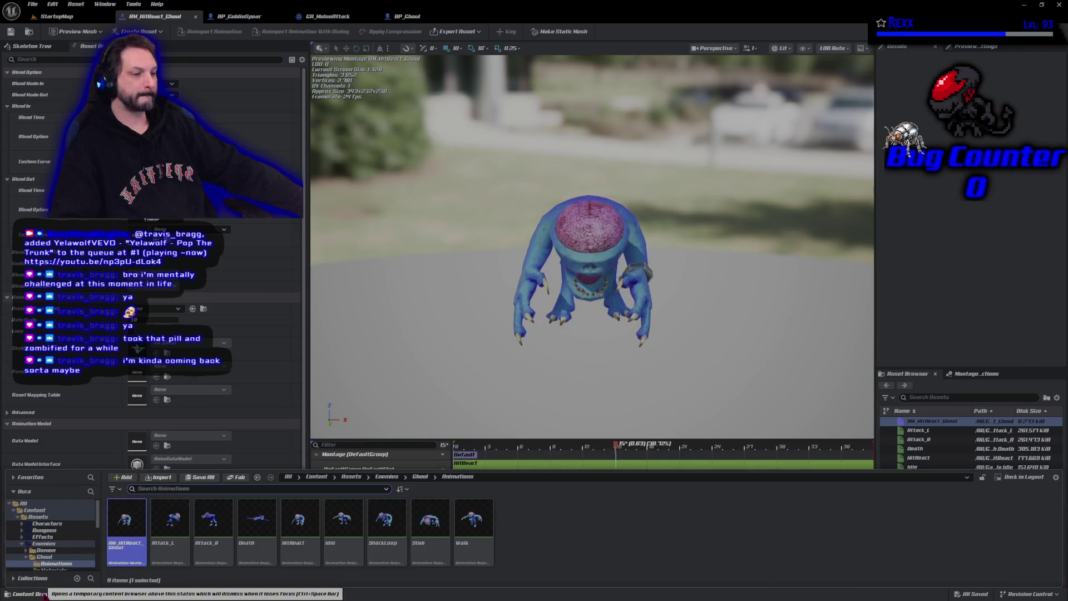
key("BackSpace")
key("BackSpace")
key("BackSpace")
key("BackSpace")
key("alt+Right")
key("alt+Right")
key("alt+Right")
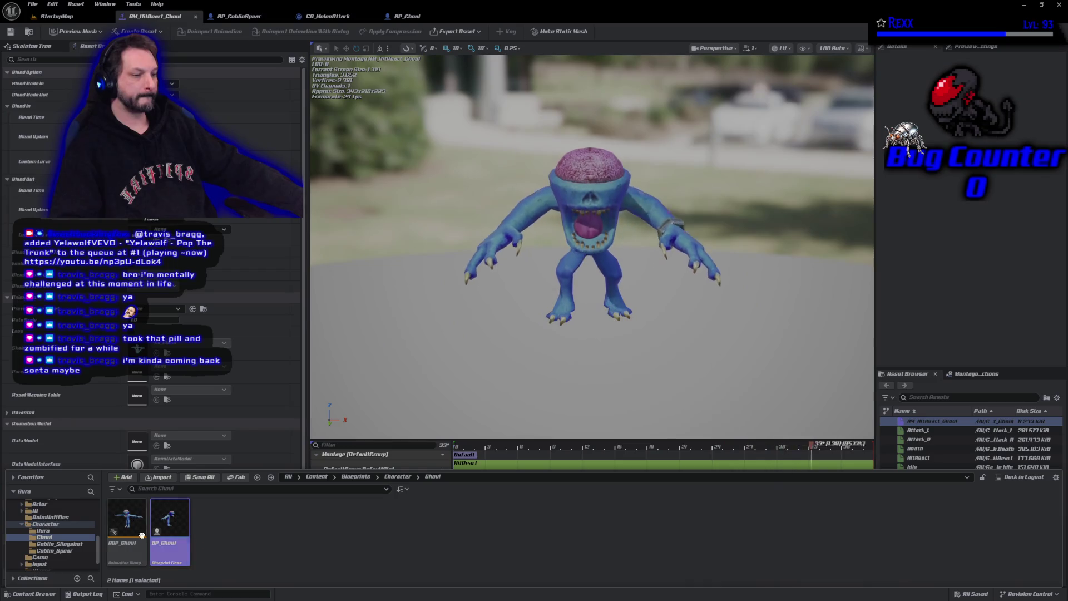
double_click(138, 539)
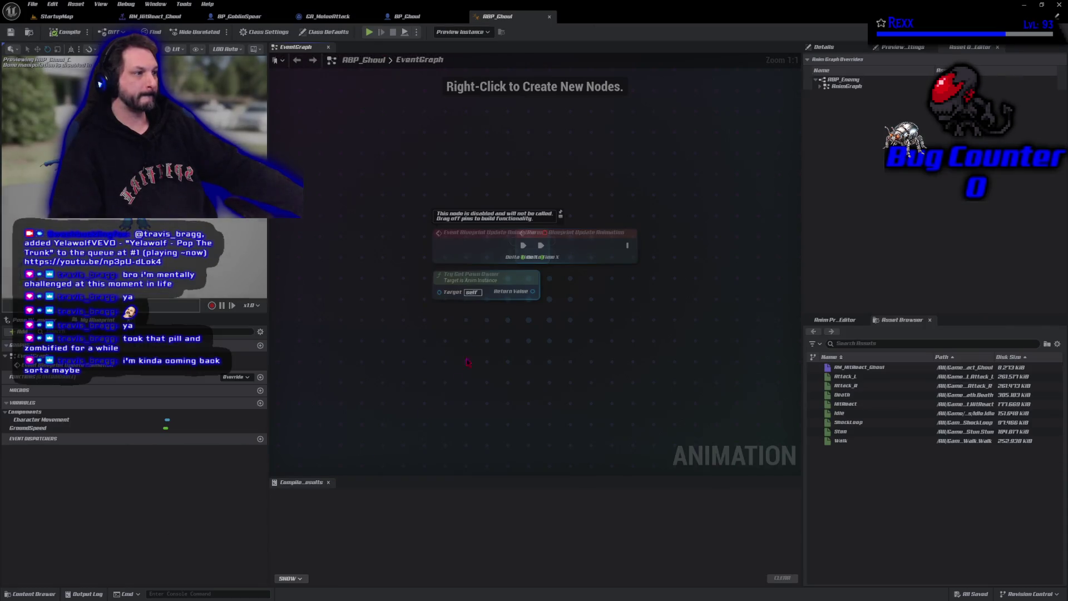
Step: Place the Parent: Blueprint Update Animation node beside the update event and expand AnimGraph IdleWalkRun overrides
left_click_drag(598, 247, 664, 248)
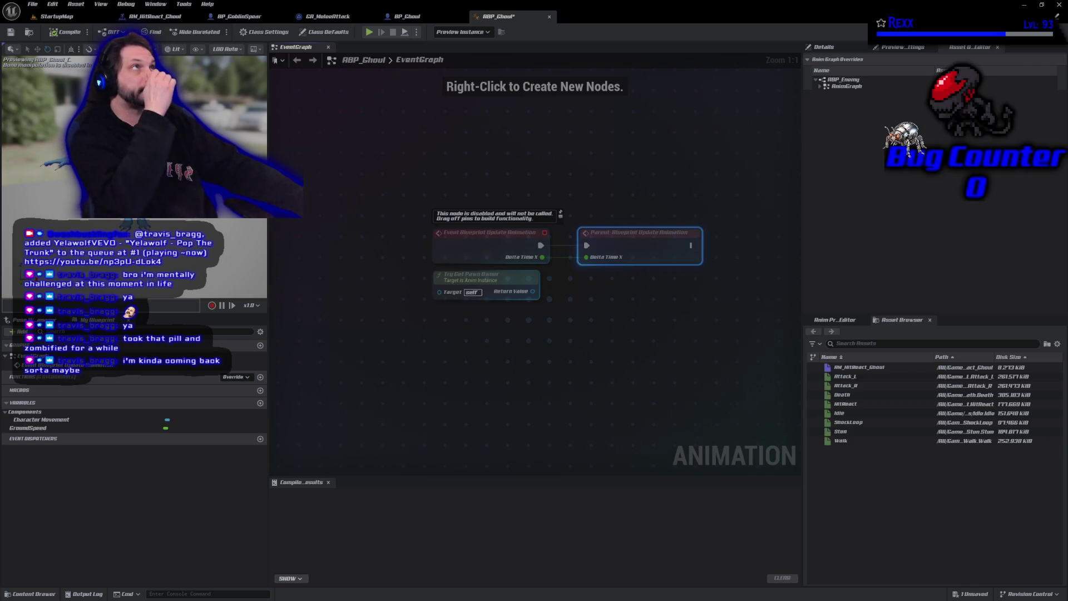
left_click(820, 85)
left_click(831, 99)
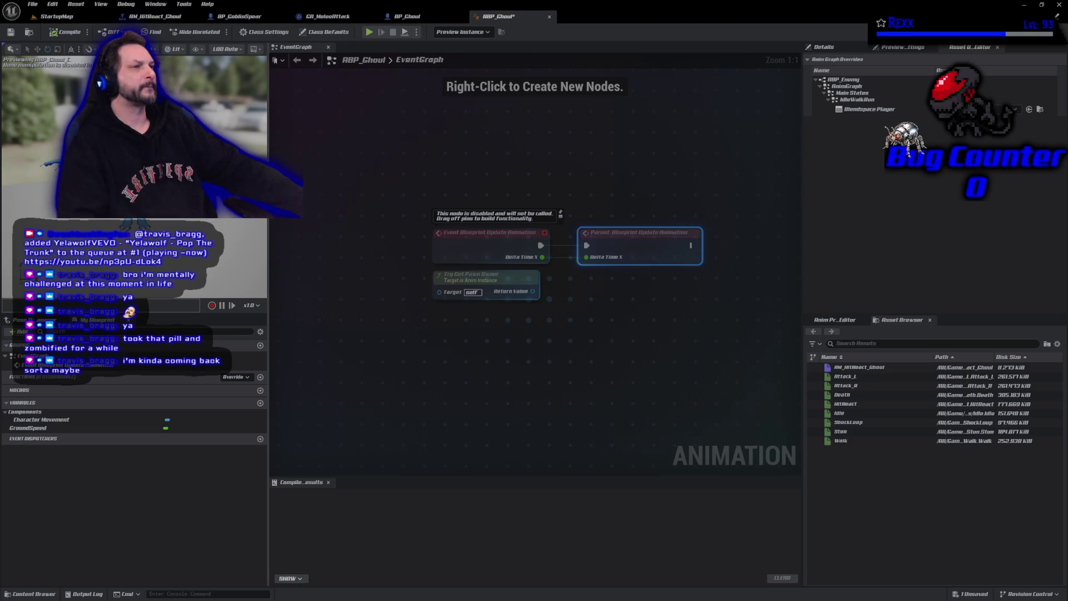
left_click(152, 16)
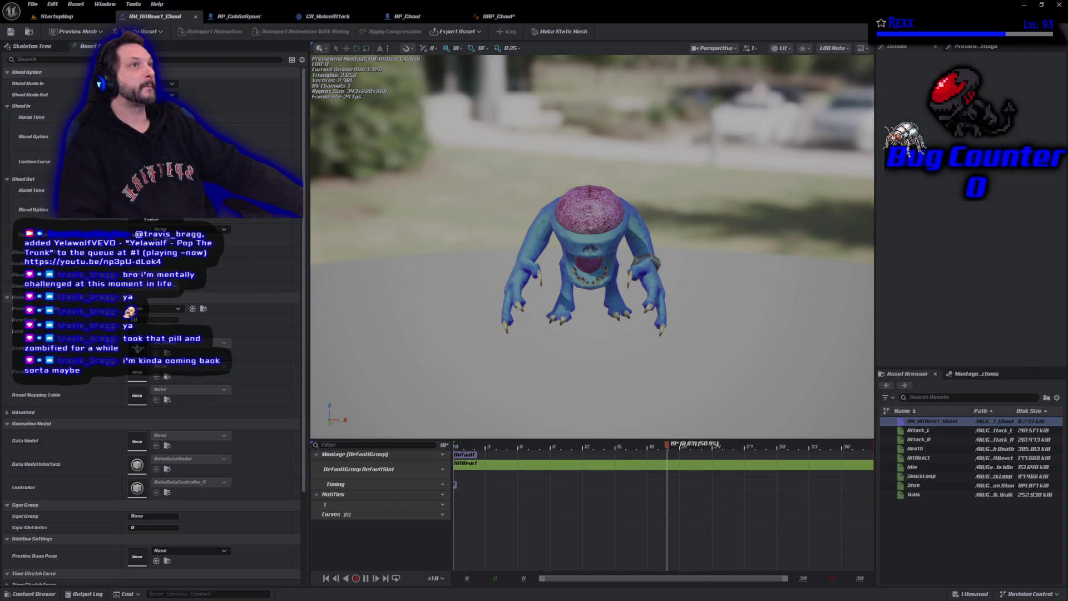
Step: Review Idle's asset actions in the Ghoul Animations folder, then bring up new-asset options at Animation types
left_click(30, 31)
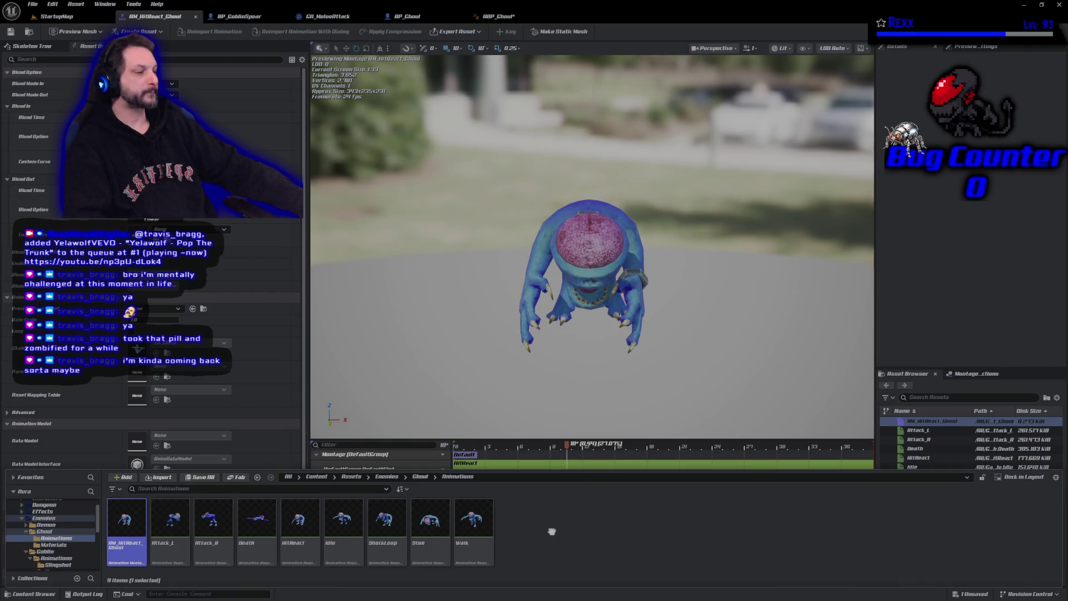
right_click(566, 552)
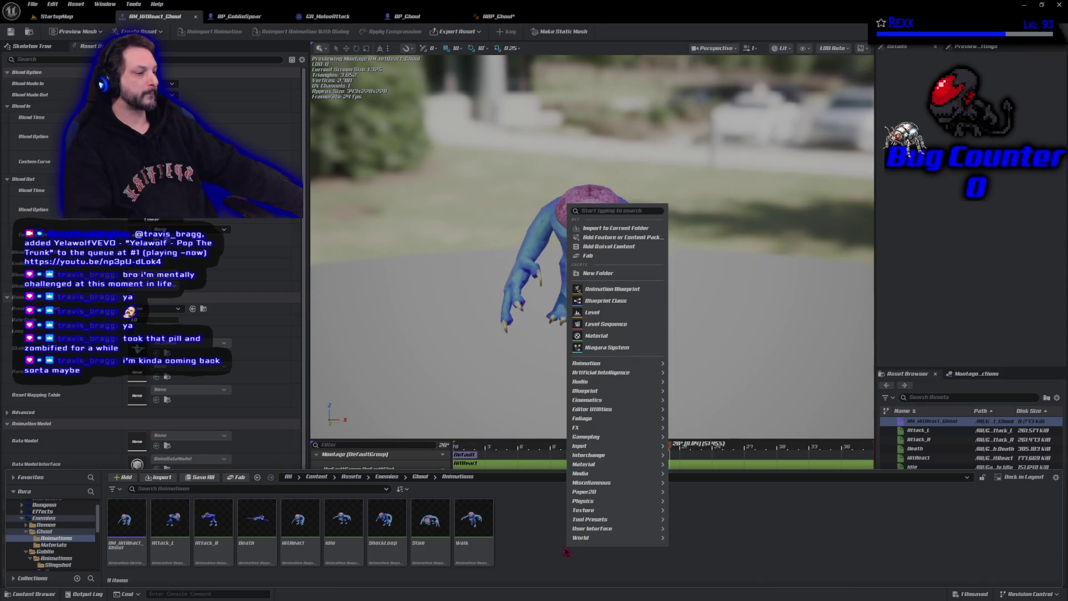
left_click(346, 529)
right_click(349, 532)
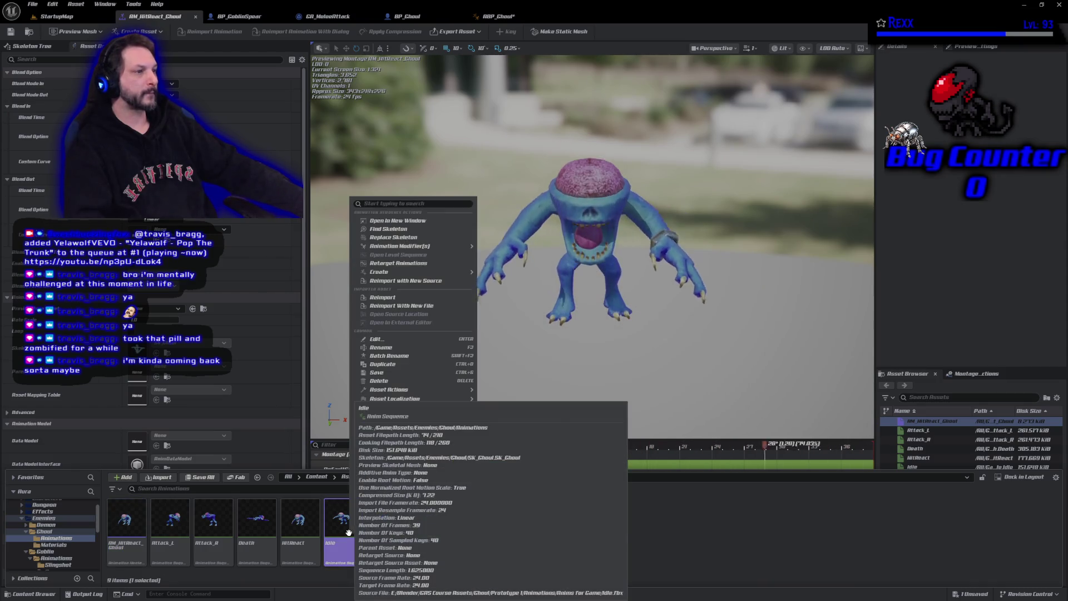
mouse_move(413, 271)
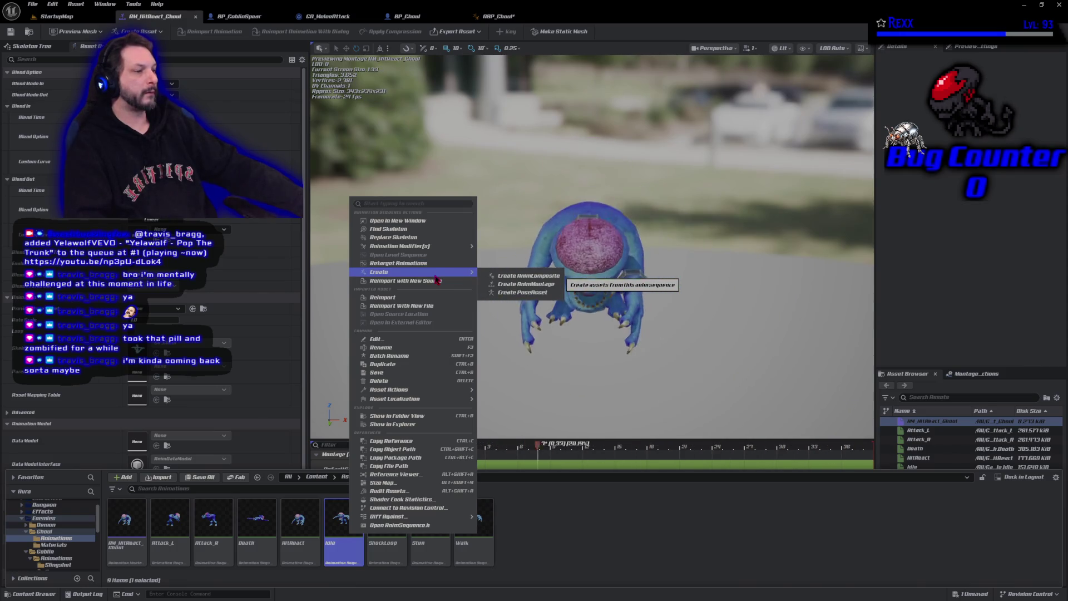
left_click(492, 225)
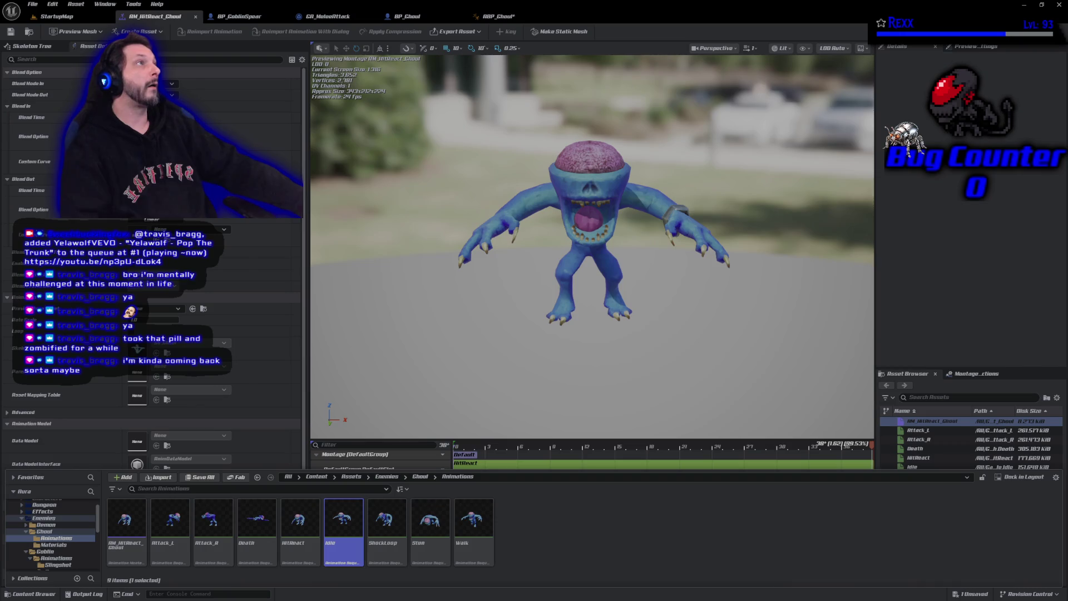
right_click(551, 517)
mouse_move(570, 362)
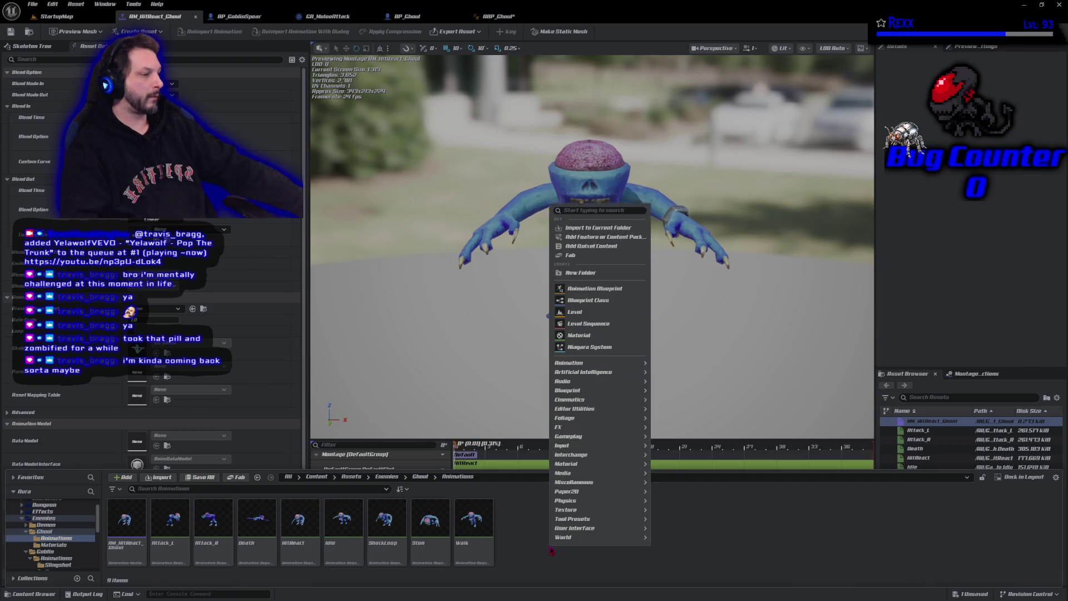